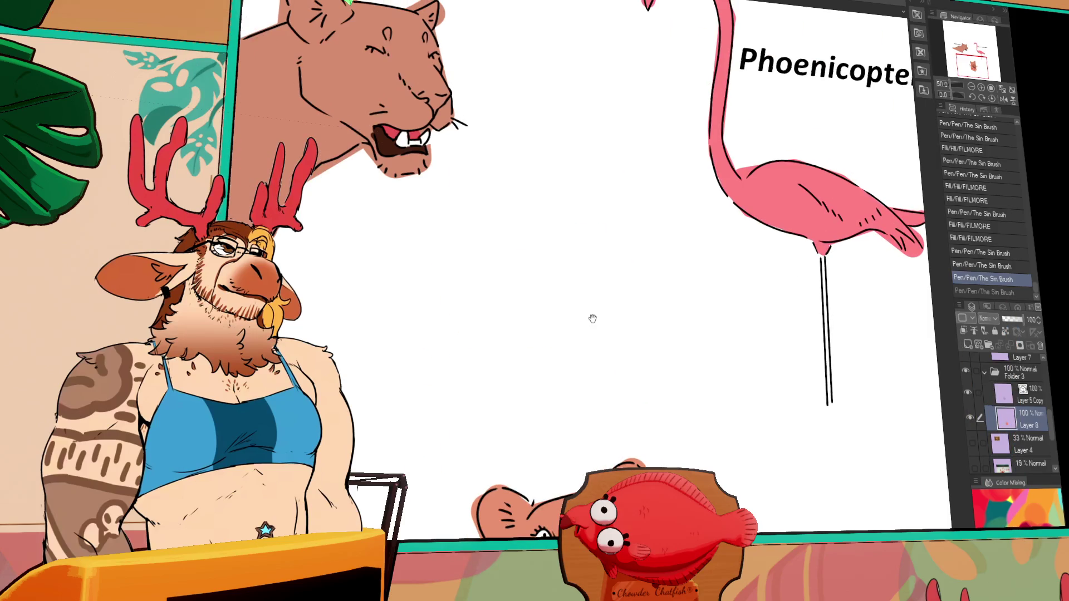
Darken and reshape the lioness's nose with small Sin Brush ink strokes
scroll(502, 308, down, 5)
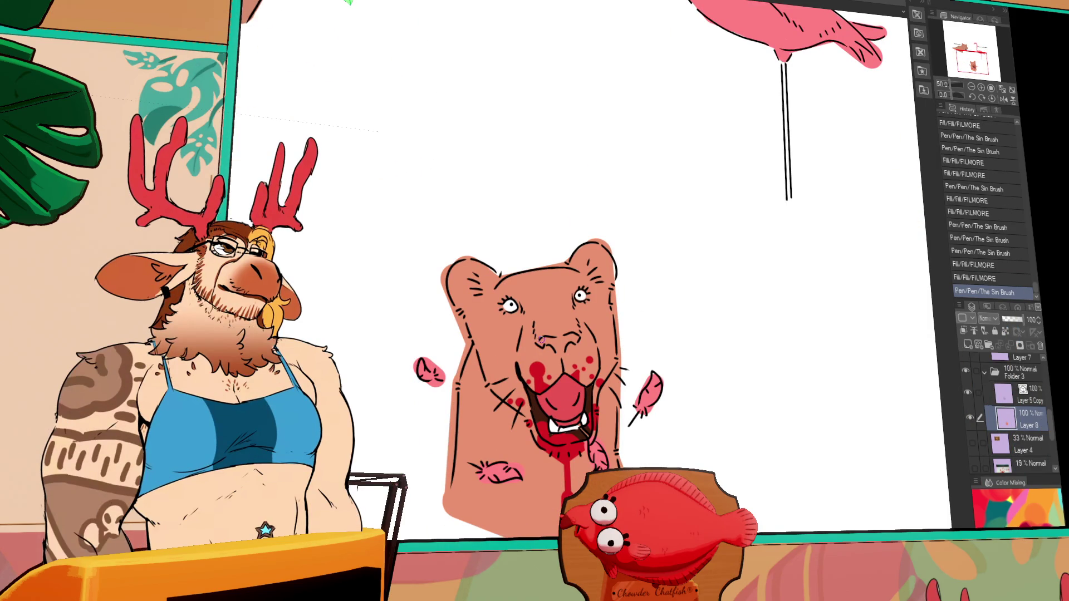
mouse_move(539, 342)
mouse_down()
mouse_move(563, 337)
mouse_move(556, 347)
mouse_up()
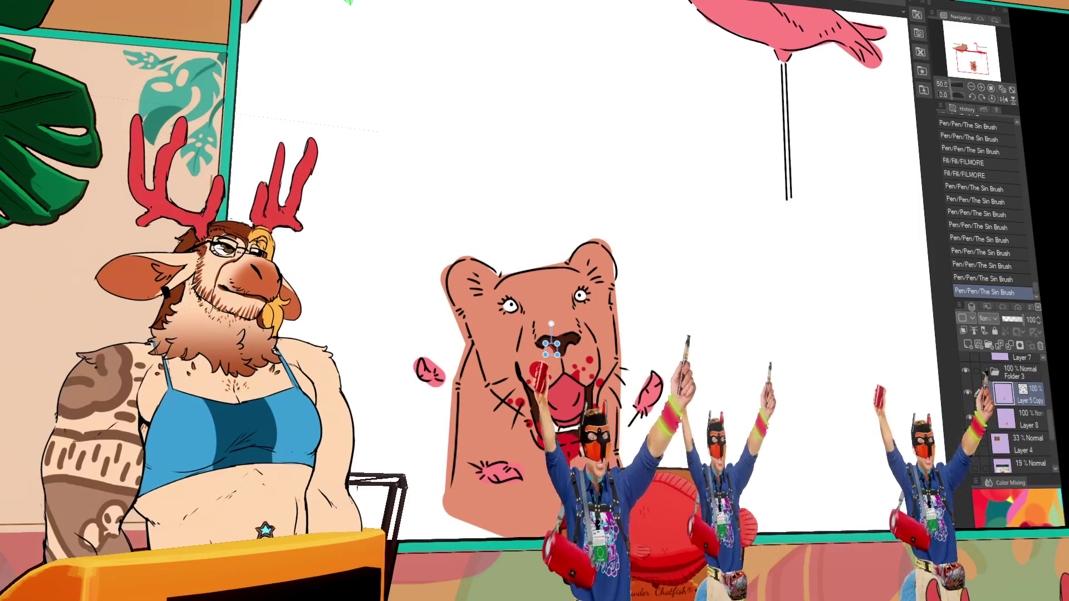
drag(557, 344, 547, 354)
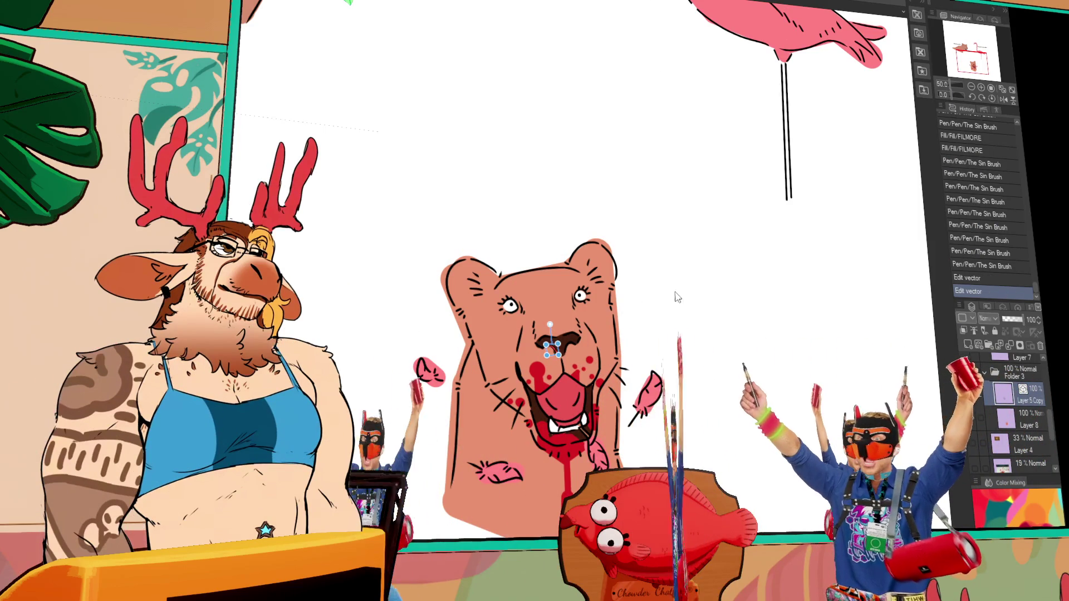
click(1028, 424)
drag(552, 345, 555, 347)
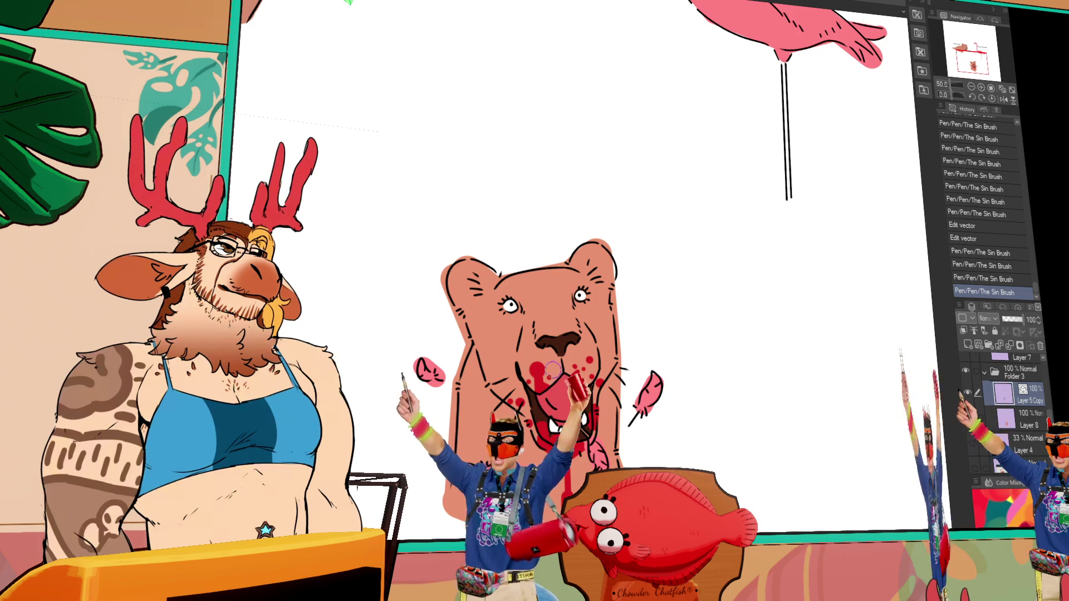
Erase part of the nose, undo and redo the erase, then zoom out
drag(542, 344, 545, 346)
key(ctrl+z)
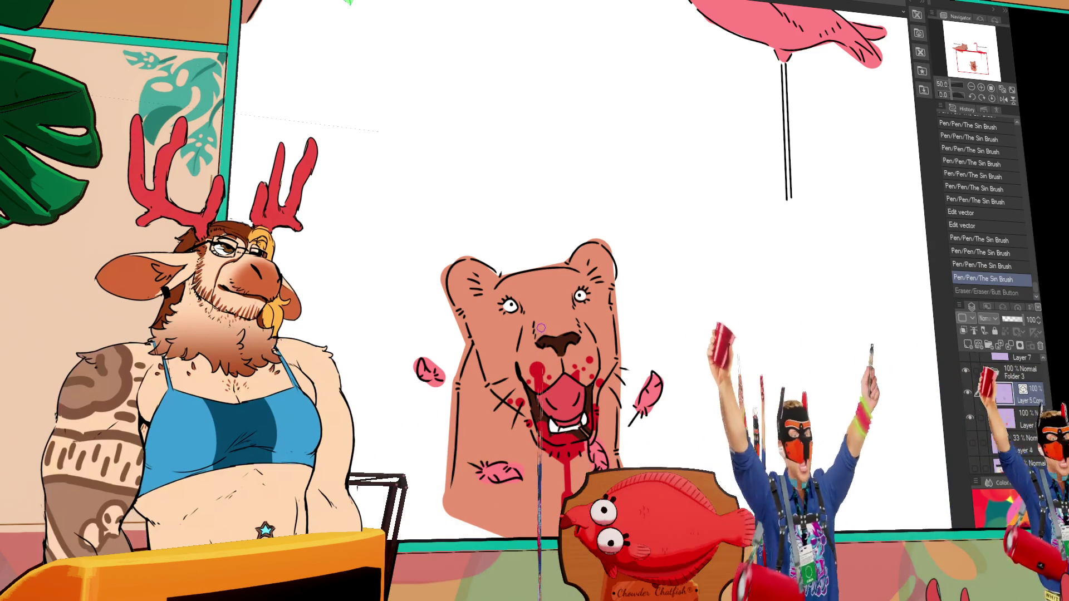
key(ctrl+y)
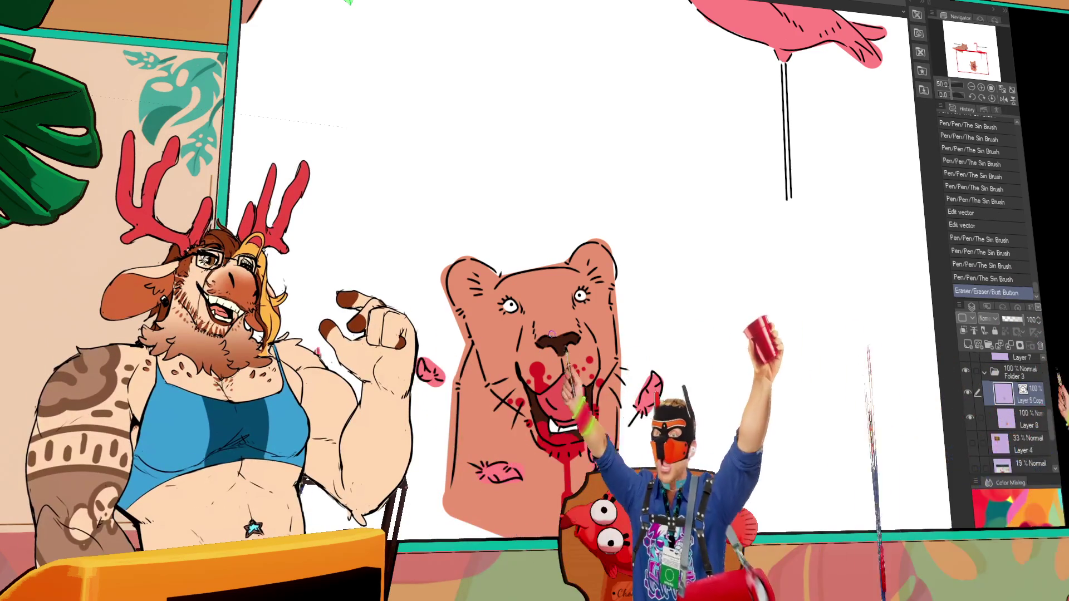
drag(816, 232, 813, 228)
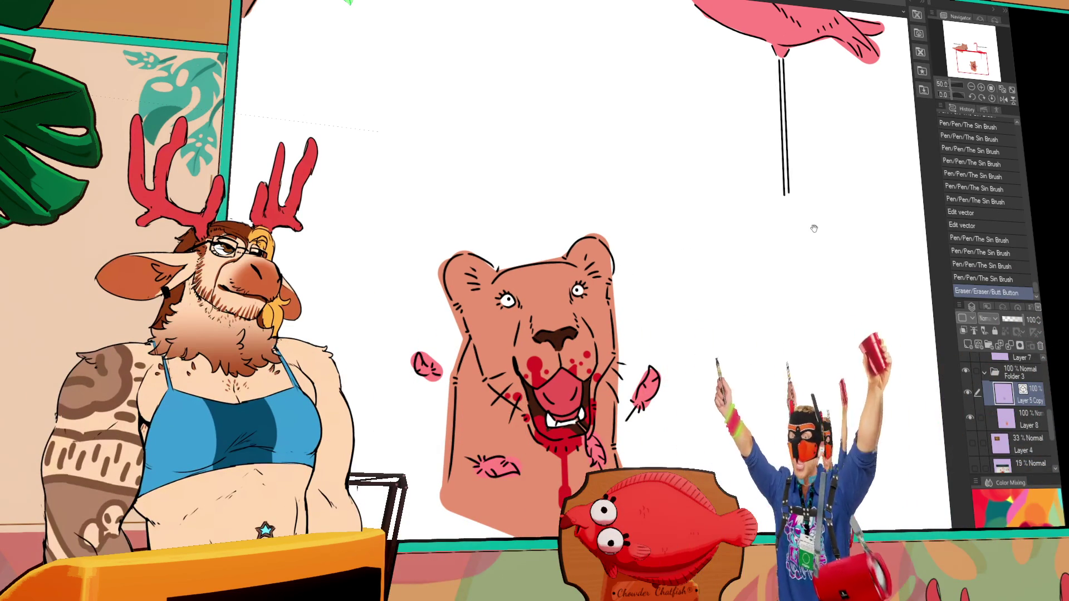
click(971, 87)
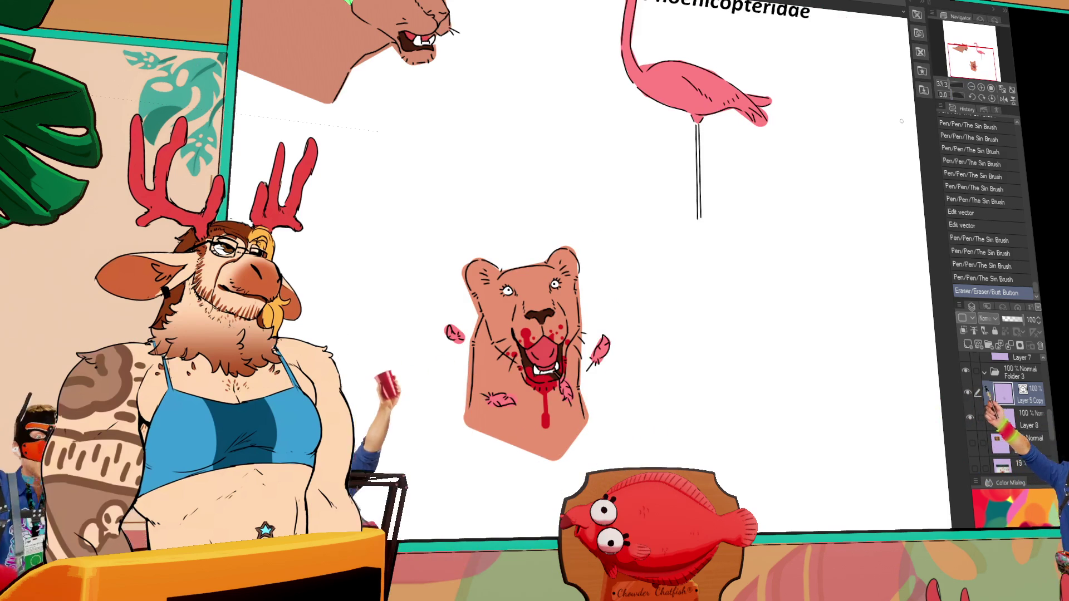
Move the lion head toward the left side of the canvas
drag(830, 145, 827, 139)
mouse_move(840, 407)
mouse_down()
mouse_move(835, 434)
mouse_move(824, 412)
mouse_move(815, 429)
mouse_up()
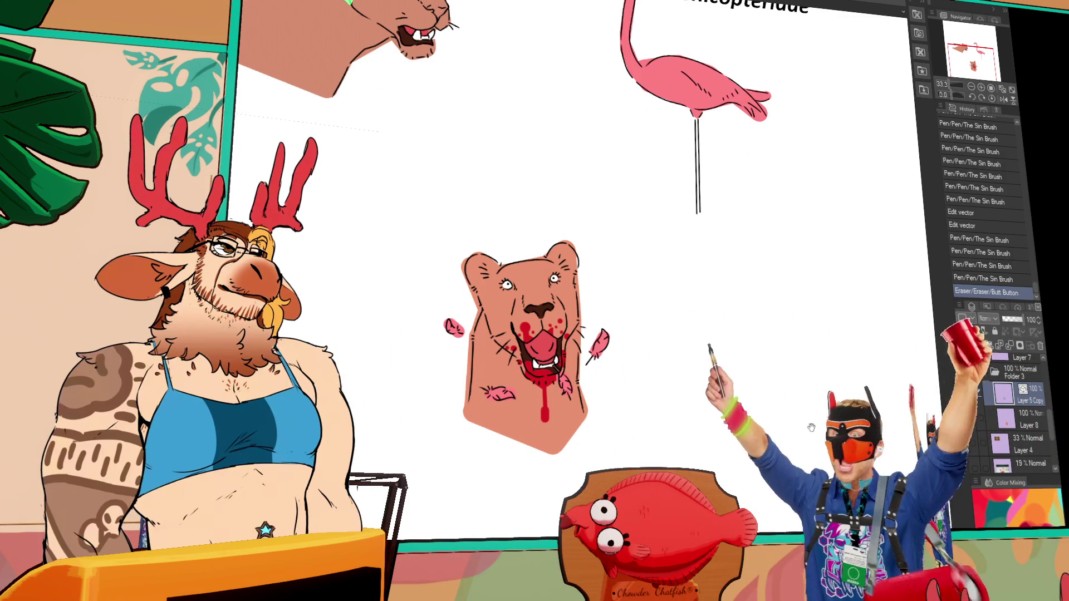
drag(811, 427, 528, 416)
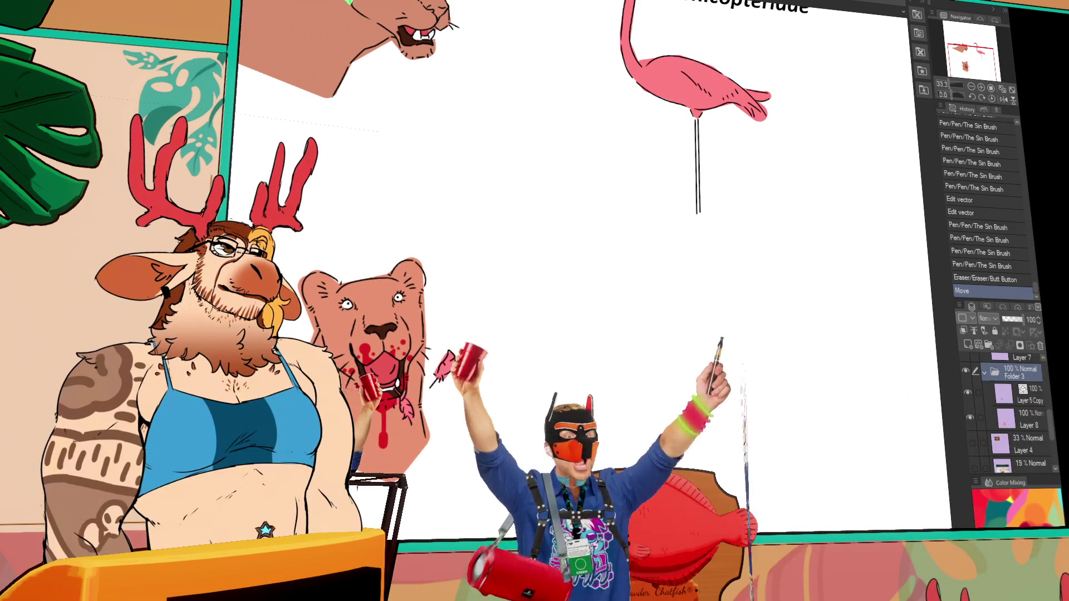
Paint a red bar and a short red stroke below it on Layer 8
click(1024, 423)
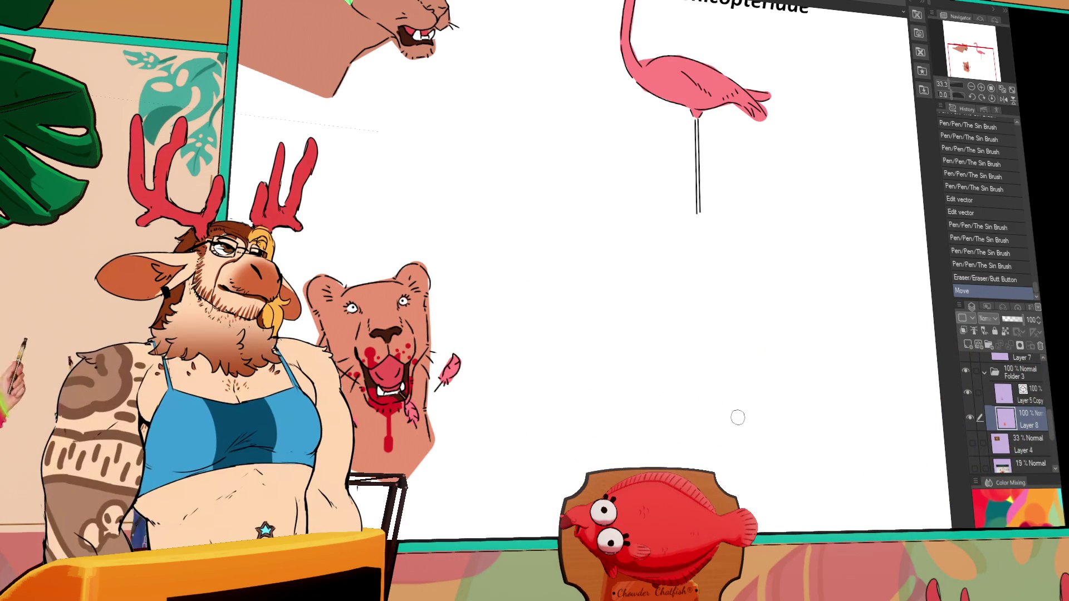
drag(733, 425, 669, 421)
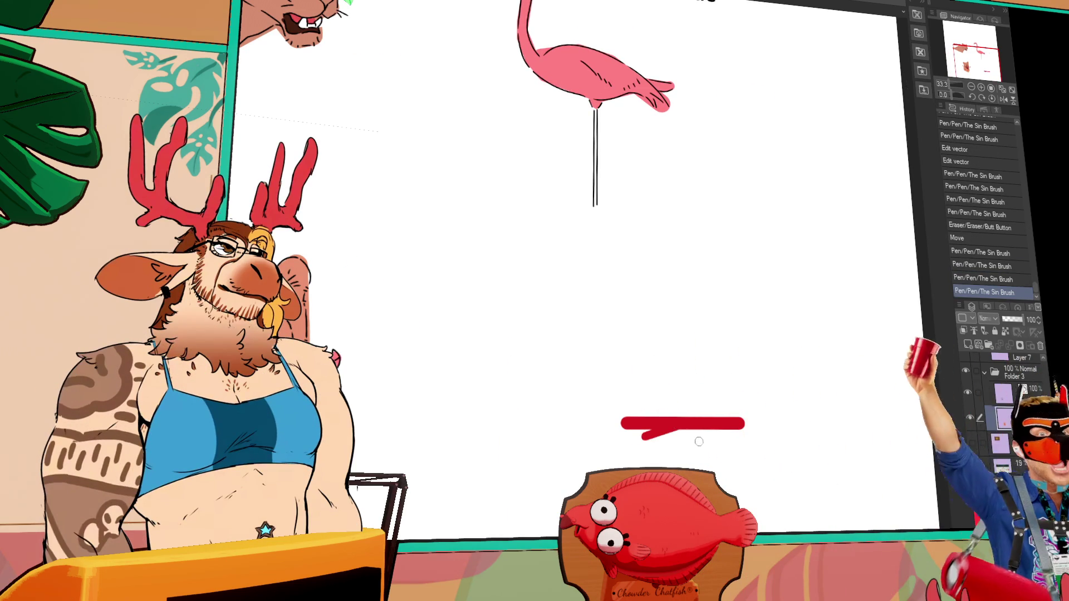
mouse_move(709, 437)
mouse_down()
mouse_move(737, 450)
mouse_move(699, 455)
mouse_up()
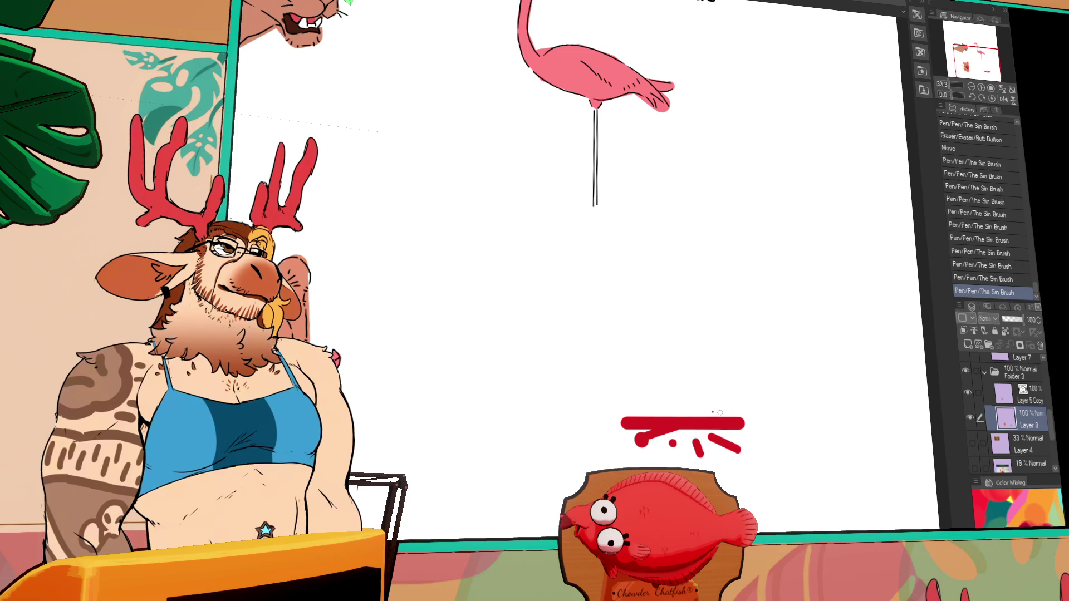
Move the flamingo and its Phoenicopteridae title up and to the right
scroll(779, 371, up, 3)
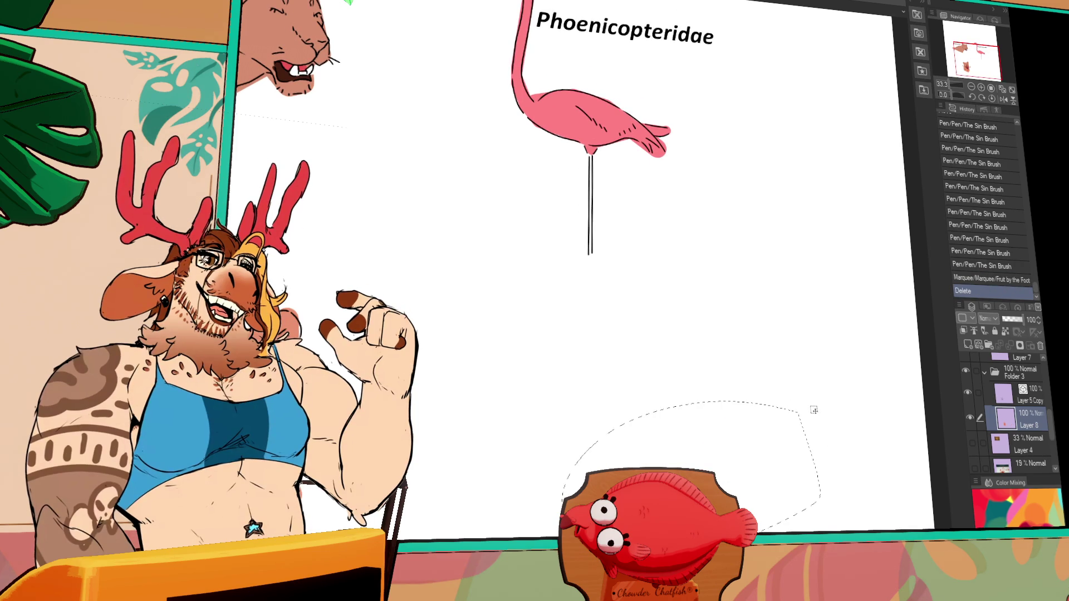
drag(660, 506, 740, 449)
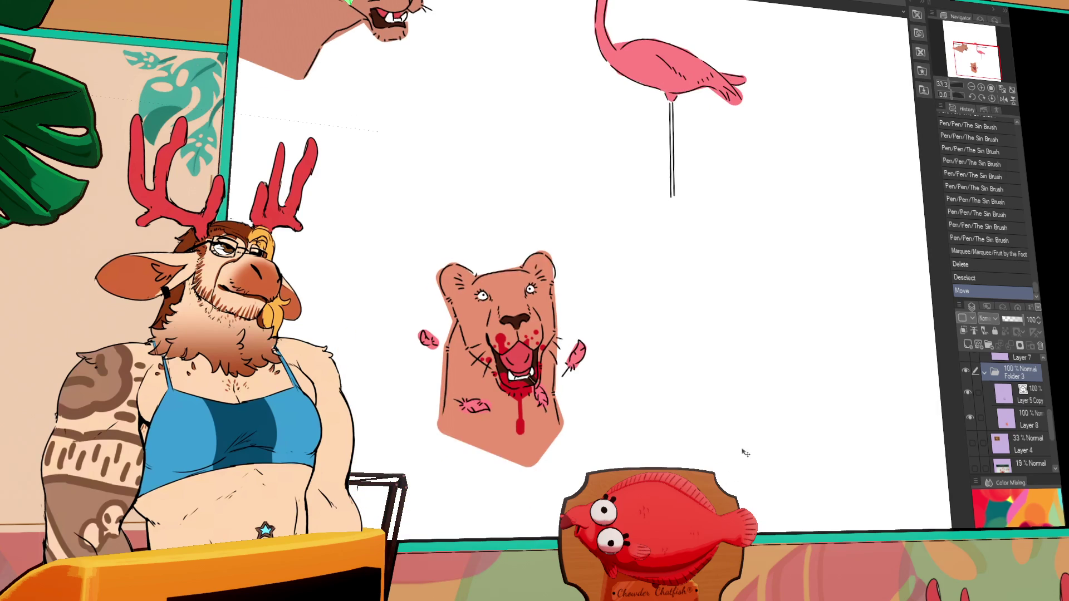
scroll(742, 477, up, 5)
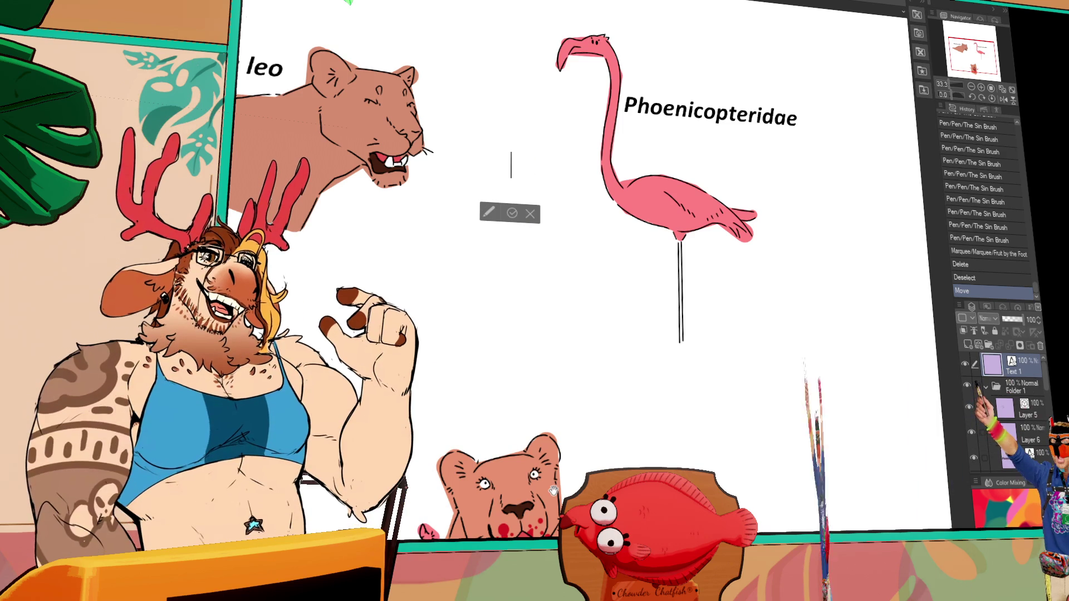
Type a + text, enlarge it, and move it up-left between the lioness and flamingo
text(+)
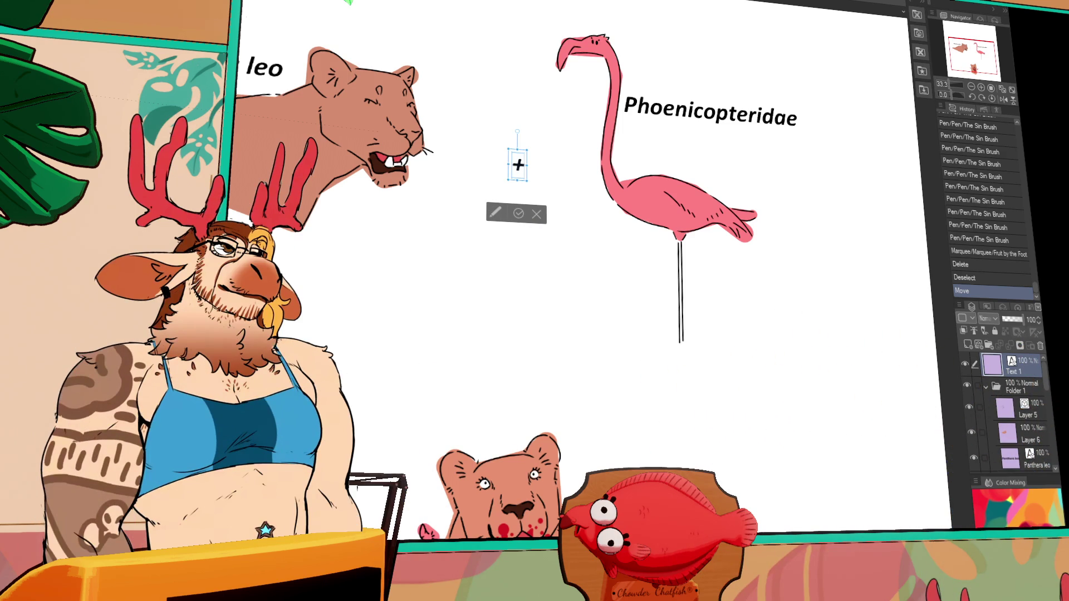
drag(527, 181, 547, 228)
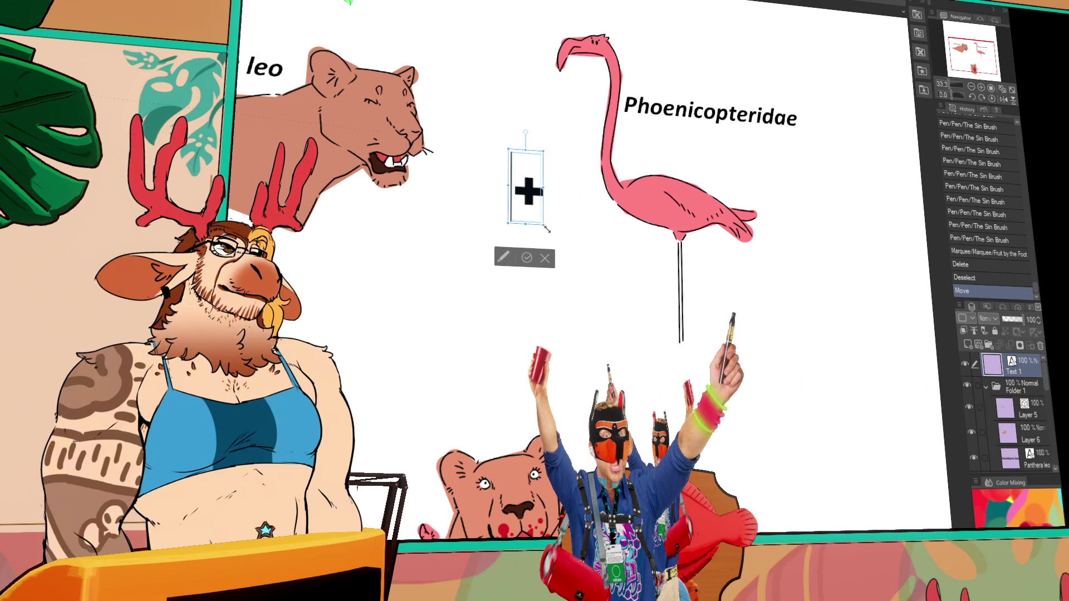
drag(529, 73, 512, 51)
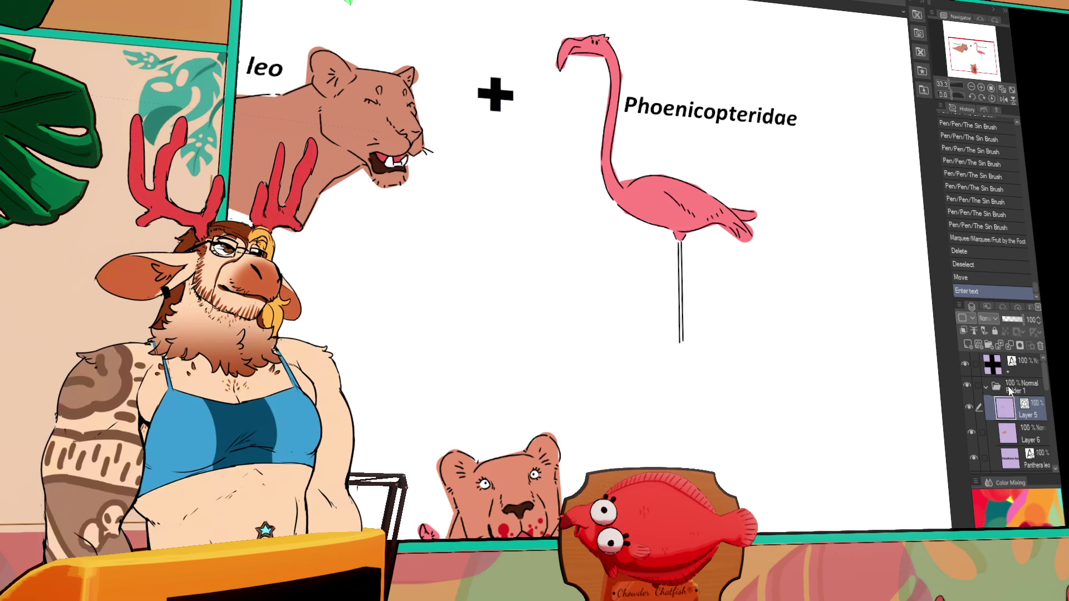
scroll(978, 415, down, 2)
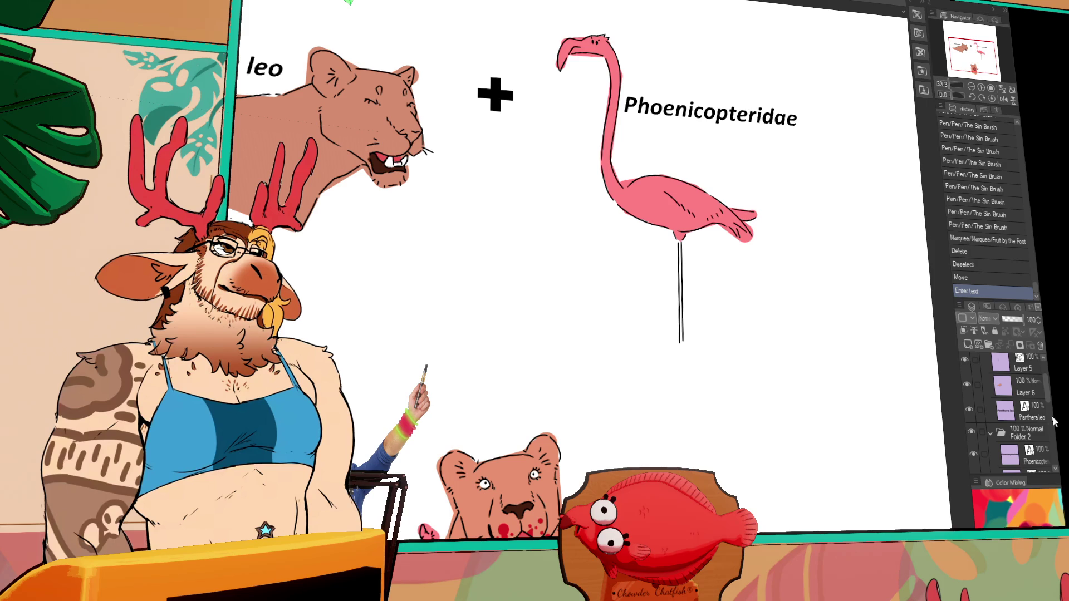
scroll(829, 373, down, 3)
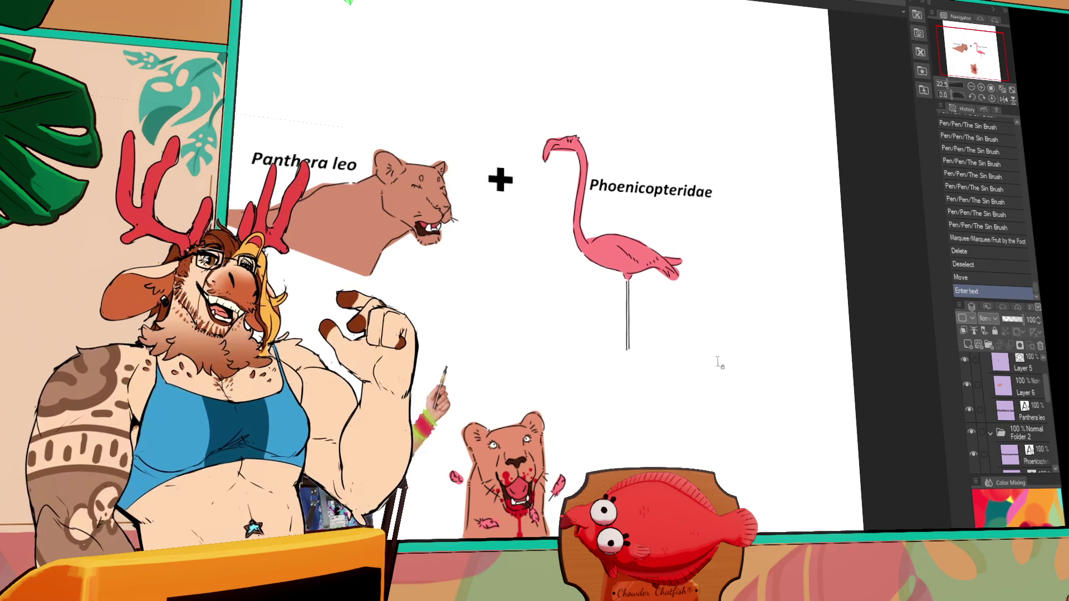
Flip the lioness horizontally and move it back over the Panthera leo label
scroll(1029, 414, down, 3)
scroll(1028, 413, up, 1)
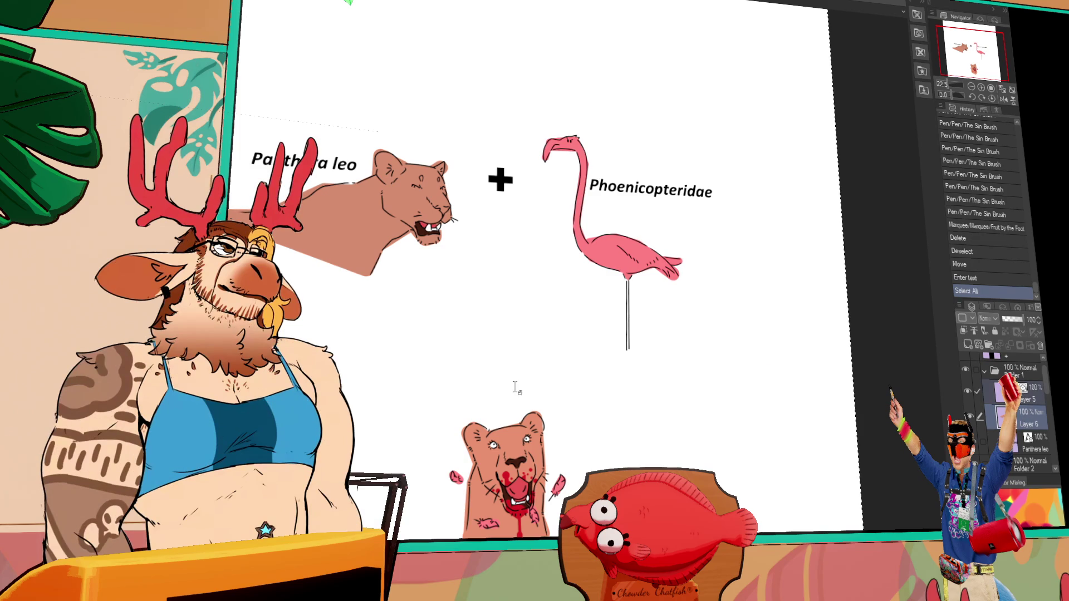
key(ctrl+t)
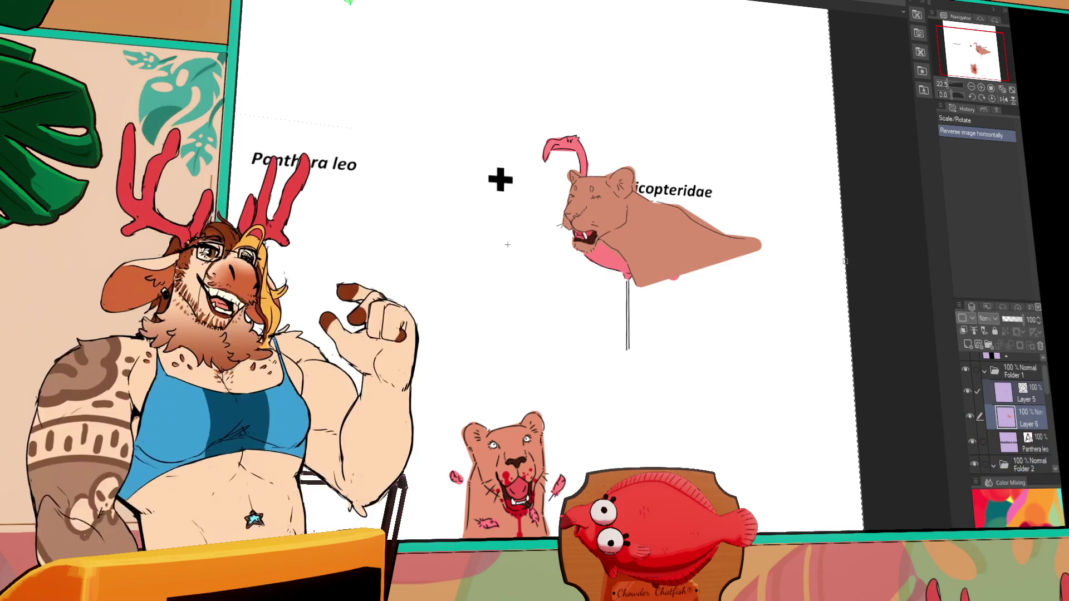
mouse_move(757, 288)
mouse_down()
mouse_move(420, 258)
mouse_move(472, 259)
mouse_up()
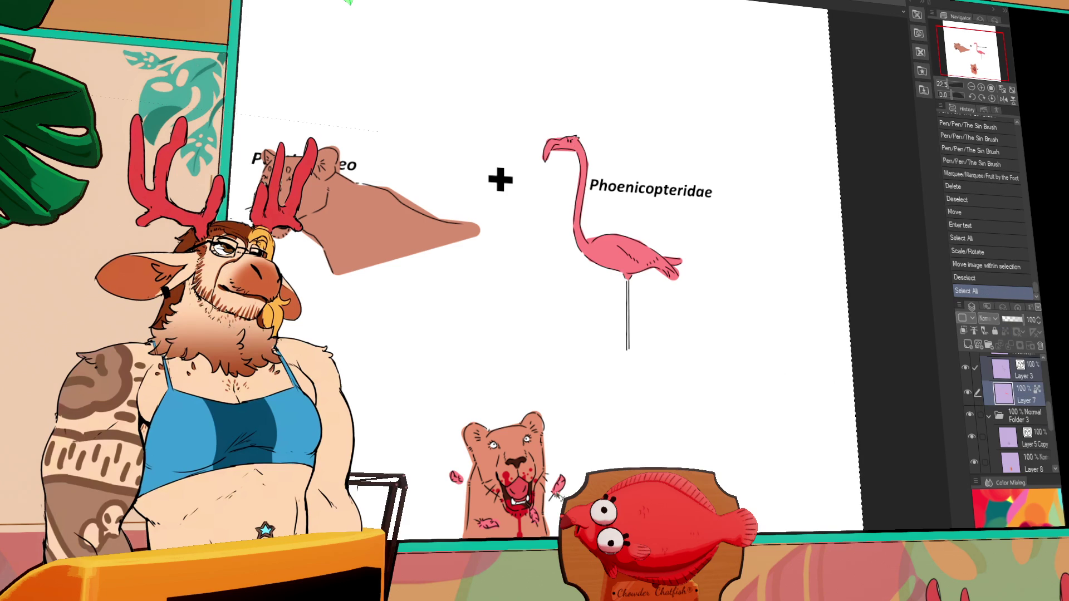
Flip the flamingo horizontally, place it beside Phoenicopteridae, then clear the selection
key(ctrl+t)
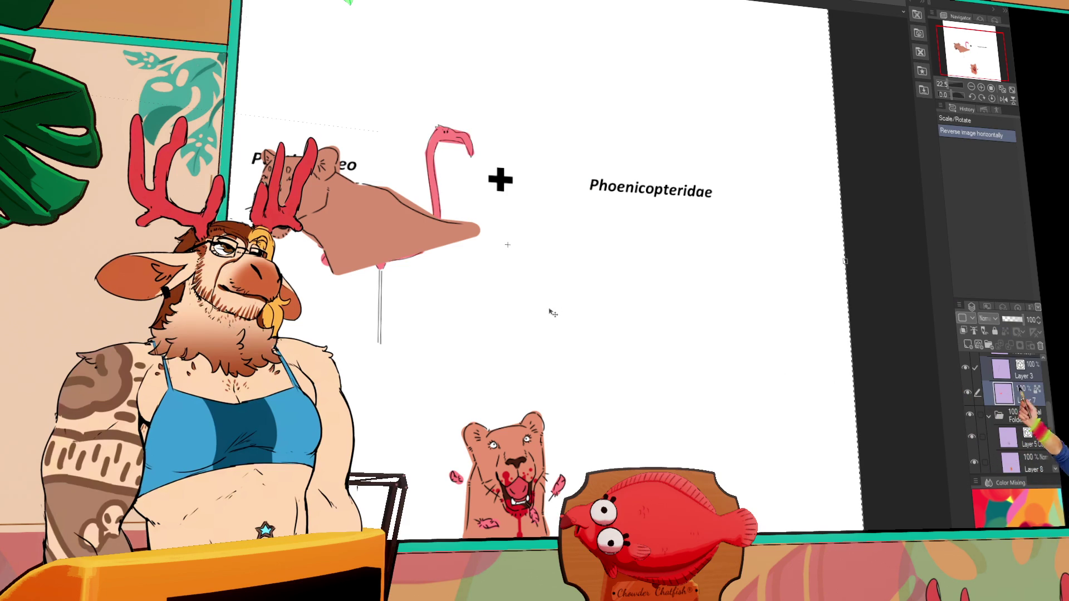
mouse_move(465, 301)
mouse_down()
mouse_move(721, 303)
mouse_move(707, 303)
mouse_up()
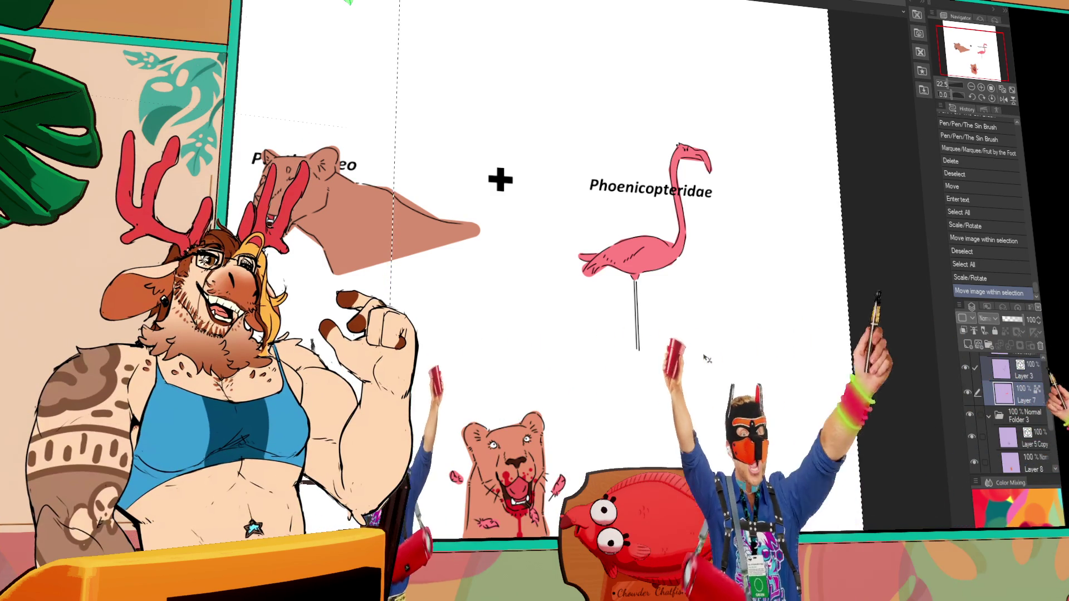
mouse_move(697, 359)
mouse_down()
mouse_move(692, 342)
mouse_move(649, 326)
mouse_up()
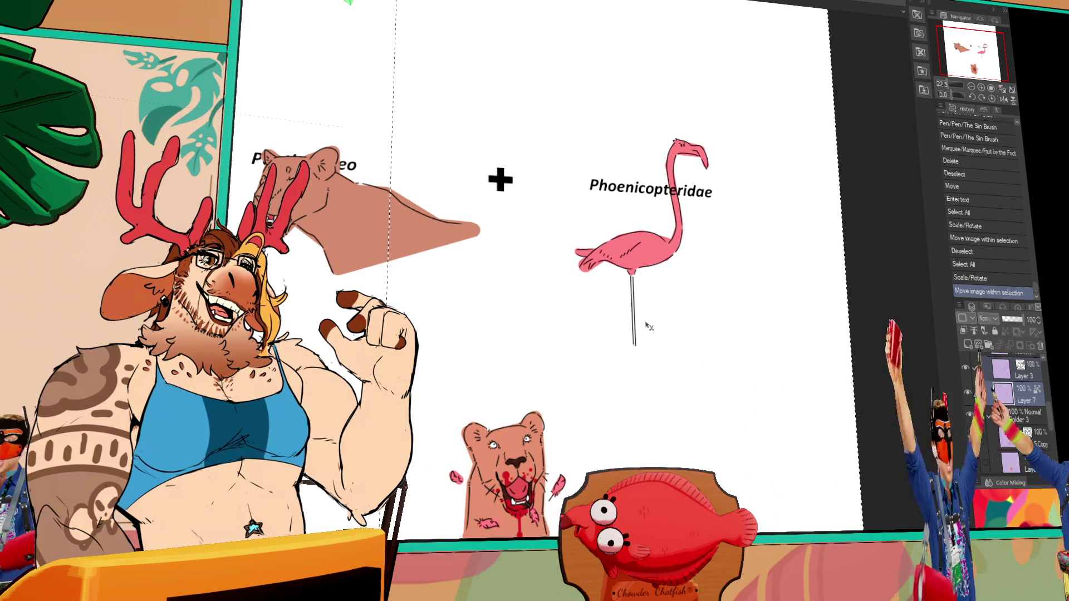
click(1005, 399)
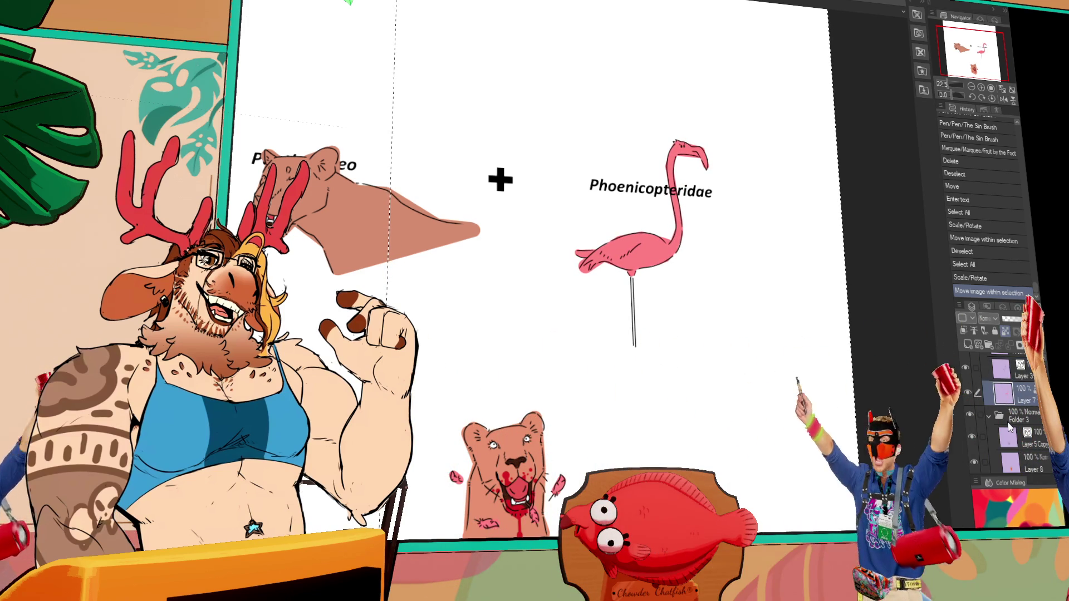
scroll(1005, 400, up, 3)
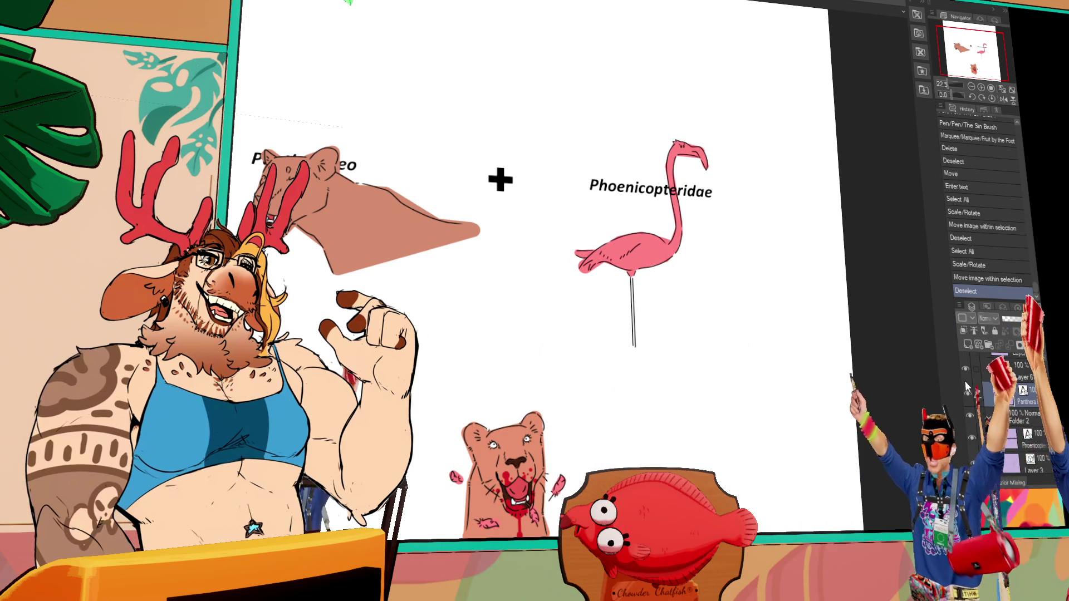
key(ctrl+d)
Move the Panthera leo and Phoenicopteridae labels next to the plus sign
drag(800, 313, 803, 319)
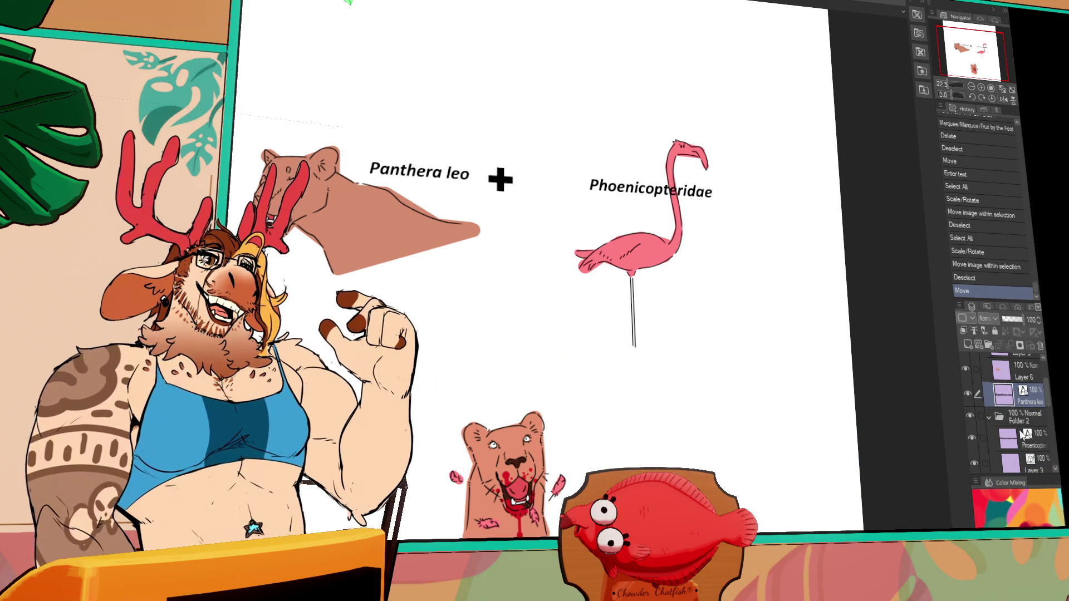
drag(841, 345, 778, 342)
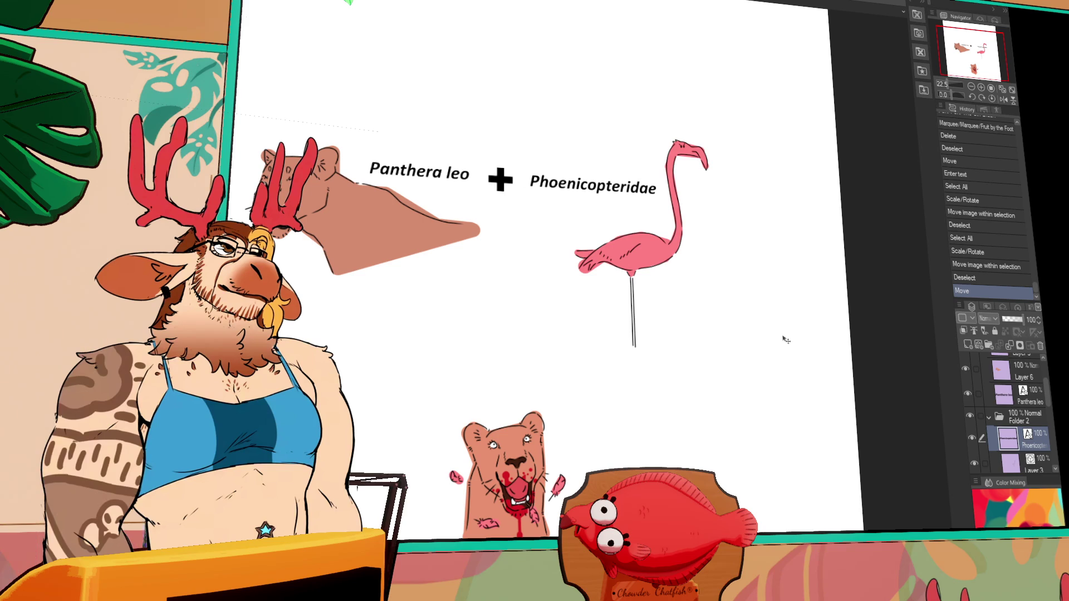
drag(785, 339, 782, 338)
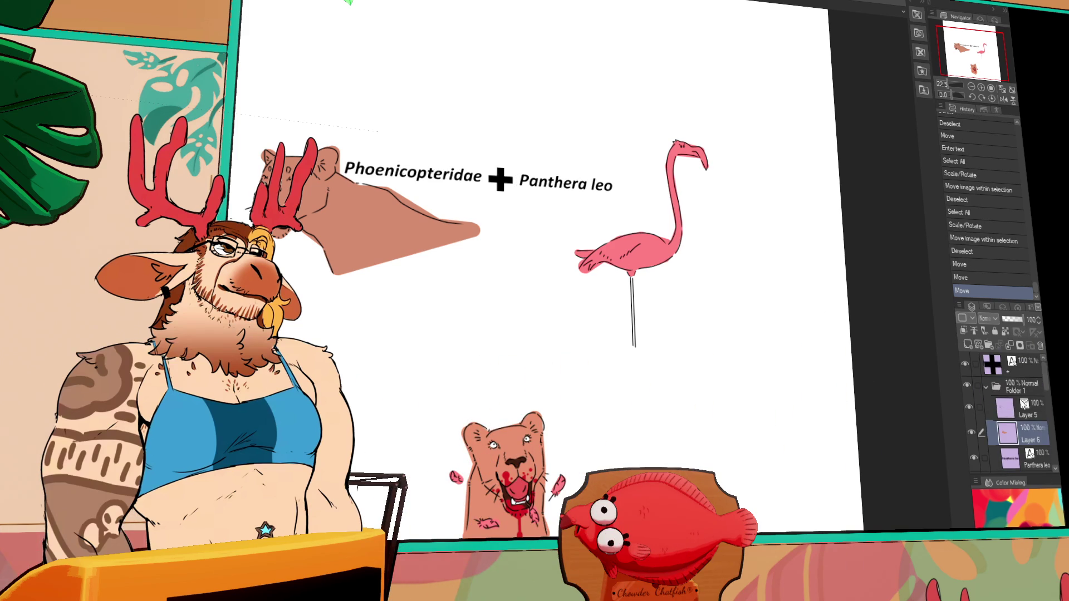
Select the whole canvas and flip it horizontally
scroll(1025, 439, down, 3)
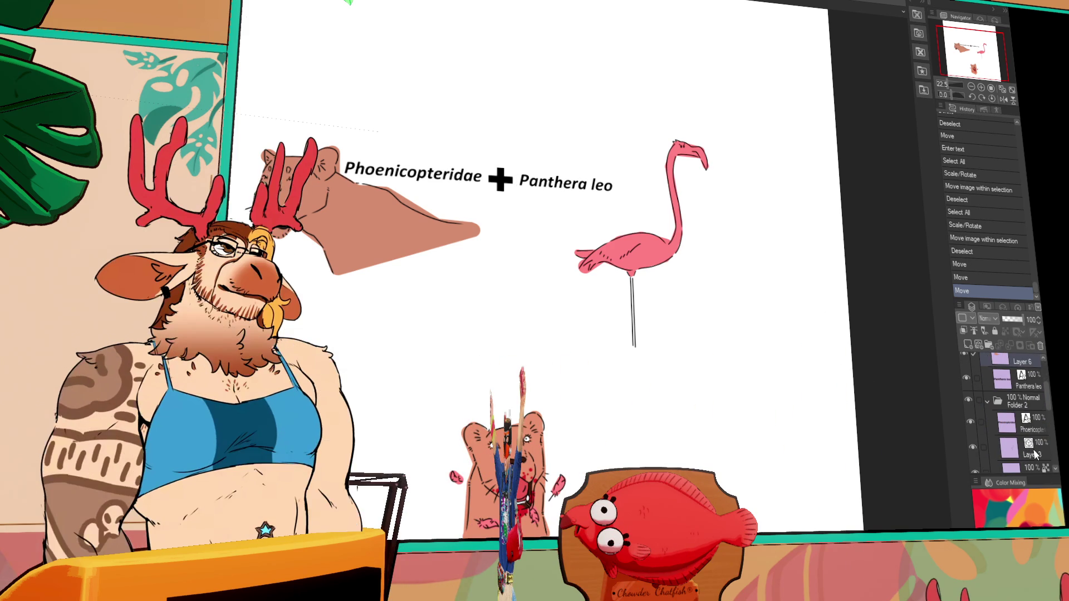
key(ctrl+a)
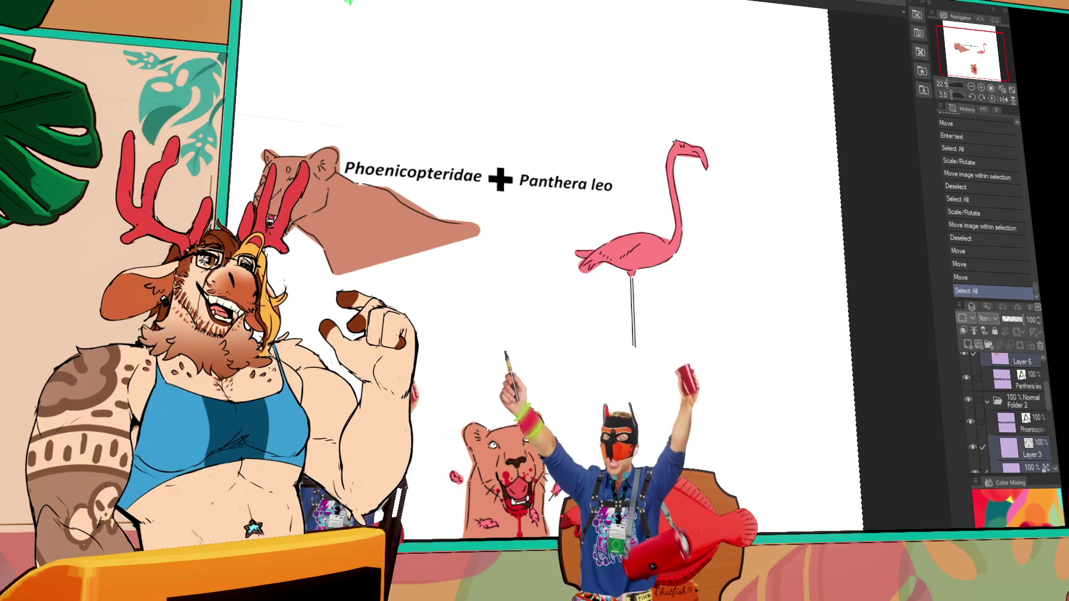
key(ctrl+shift+h)
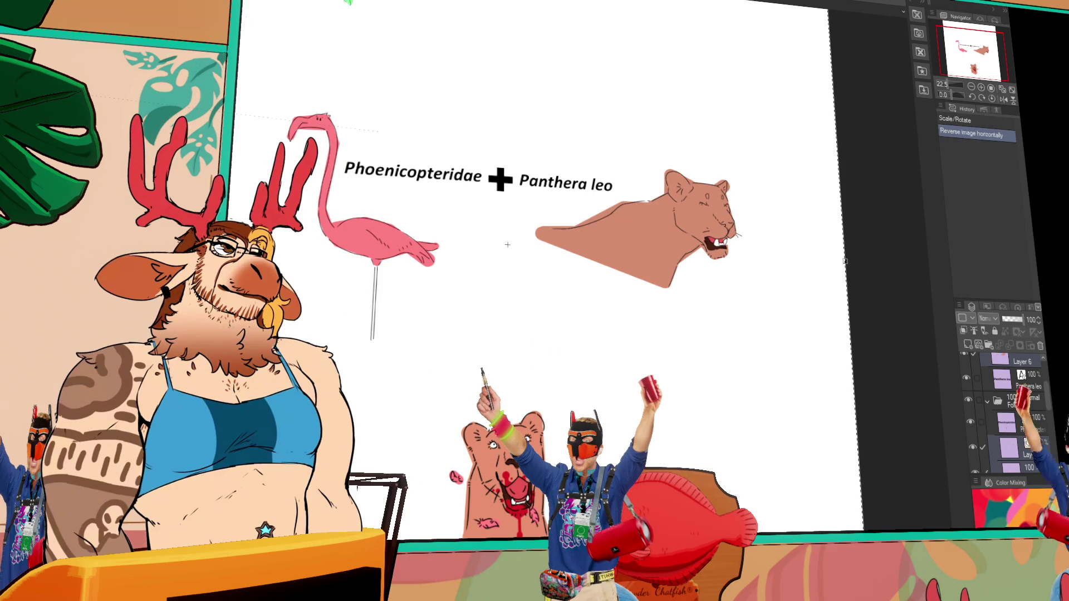
Undo the extra lion move and clear the selection
scroll(1006, 395, down, 3)
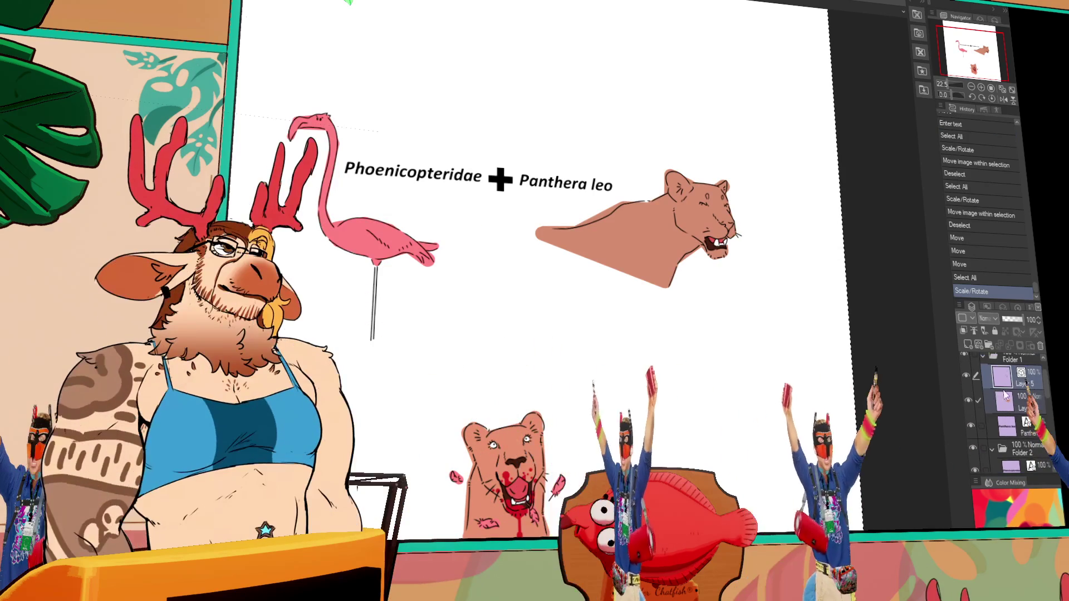
drag(827, 369, 794, 369)
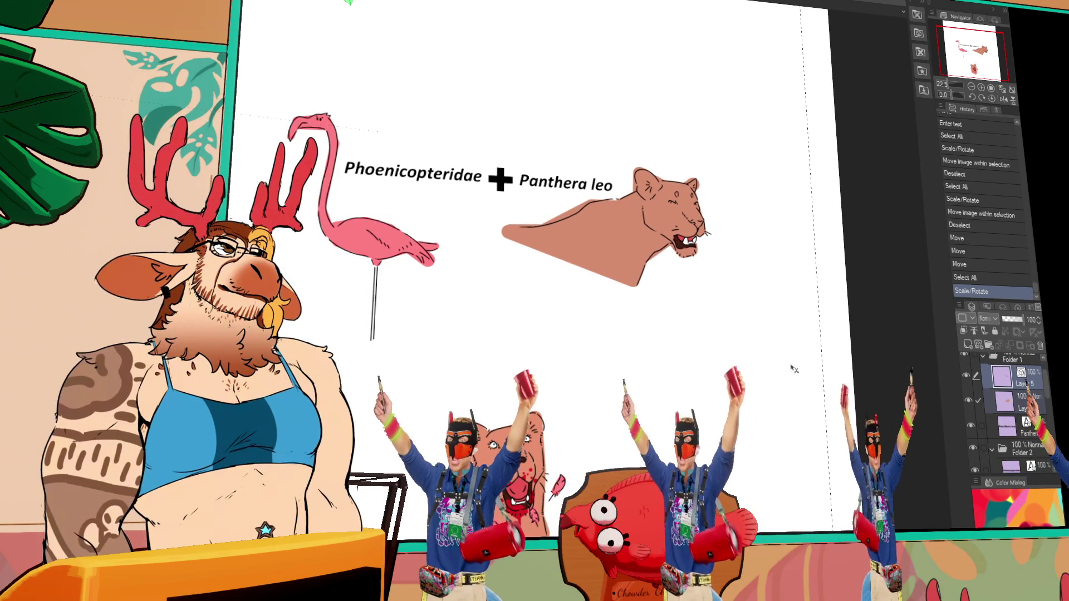
key(Return)
key(ctrl+z)
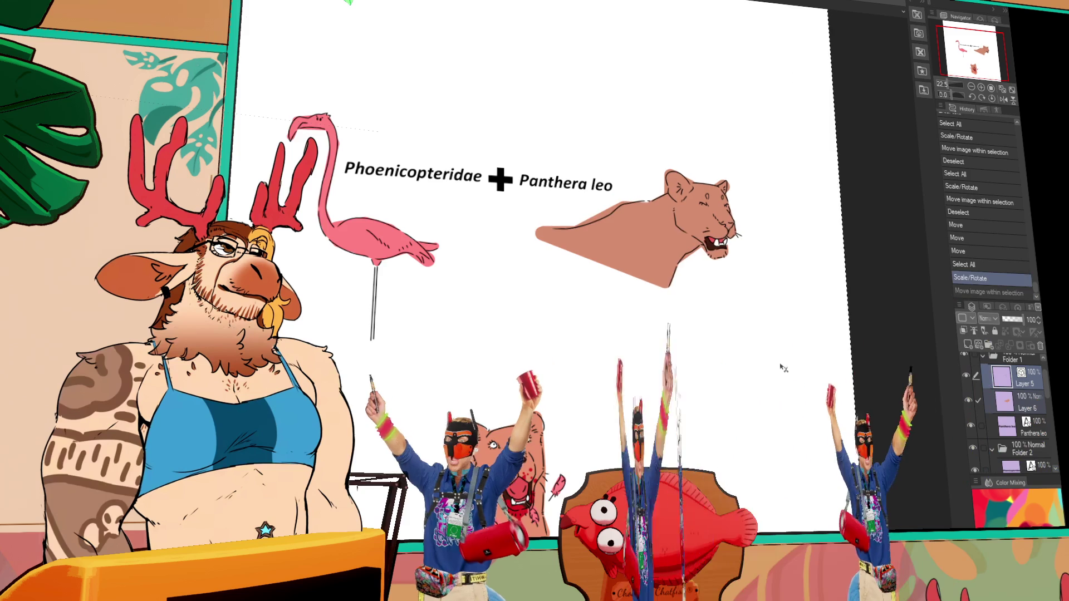
key(ctrl+d)
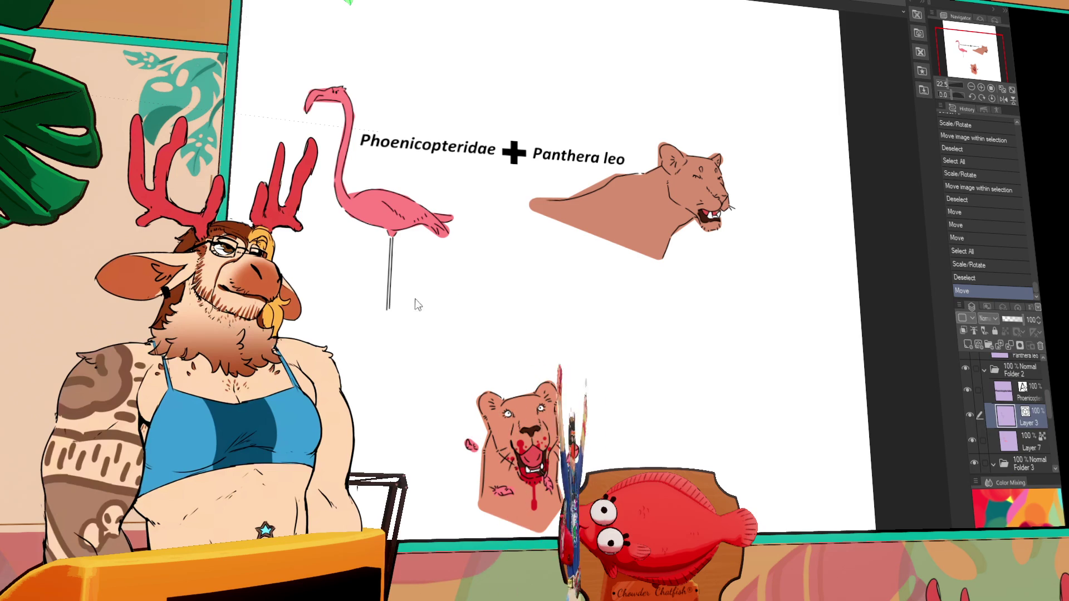
Shorten the flamingo's thin stand leg
scroll(484, 301, up, 3)
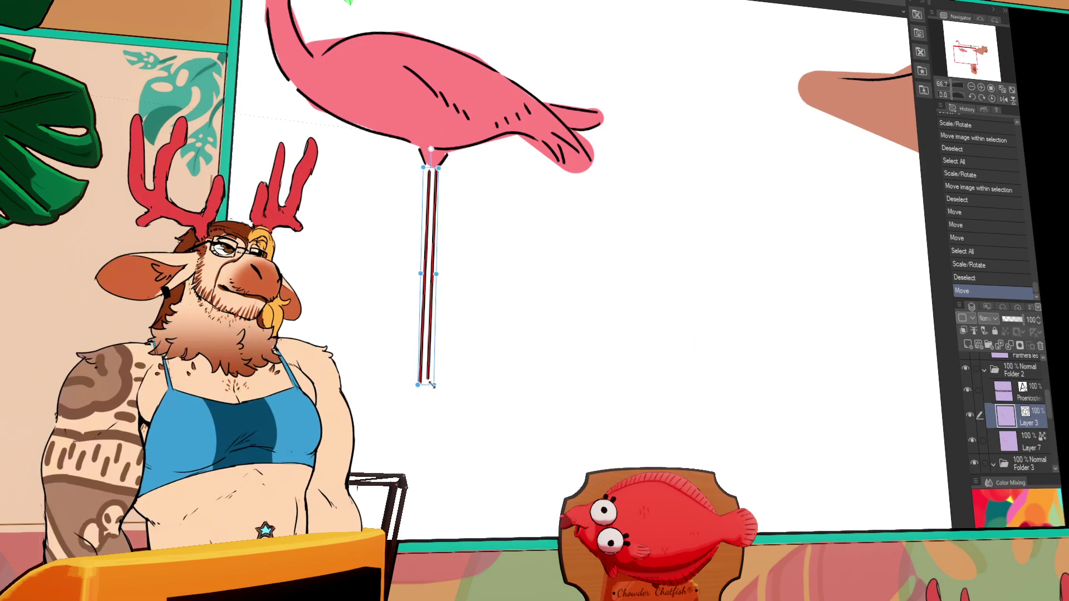
drag(439, 340, 432, 326)
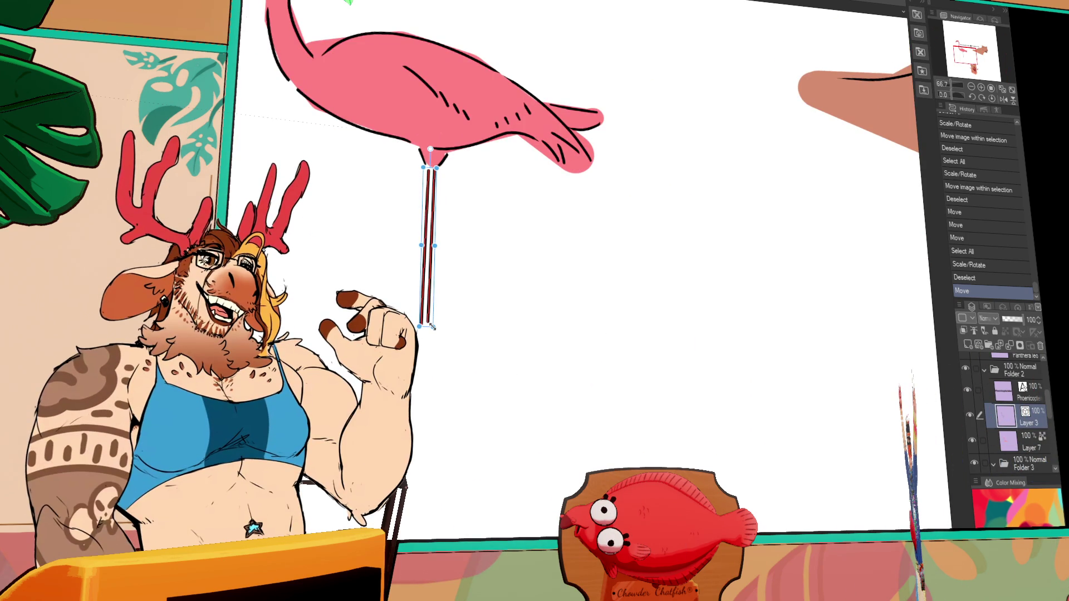
scroll(560, 282, down, 3)
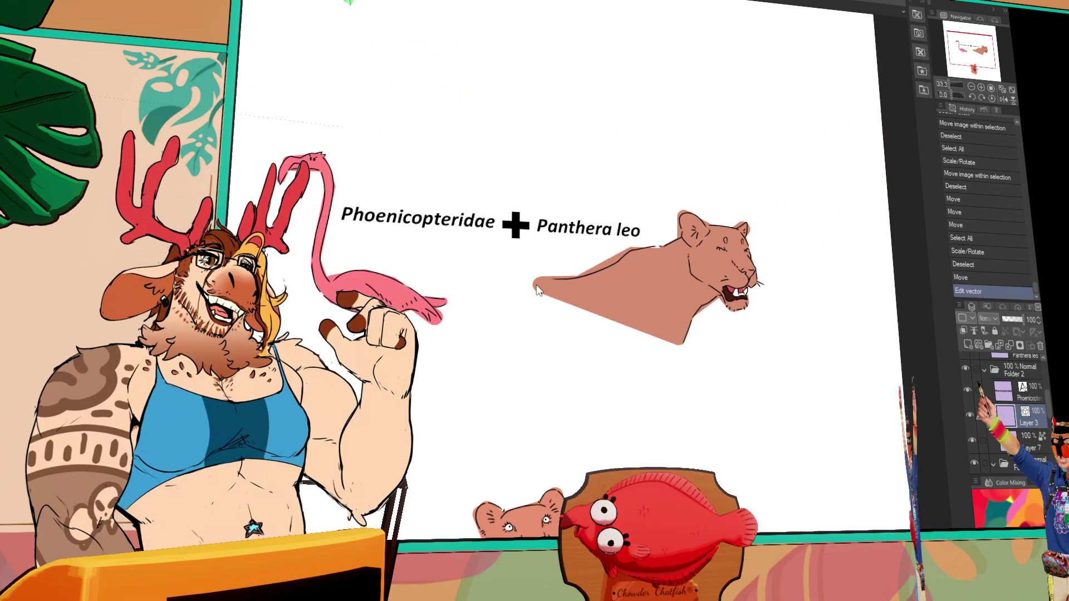
Nudge the artwork slightly right and down, then select the Folder 1 group
drag(480, 389, 523, 327)
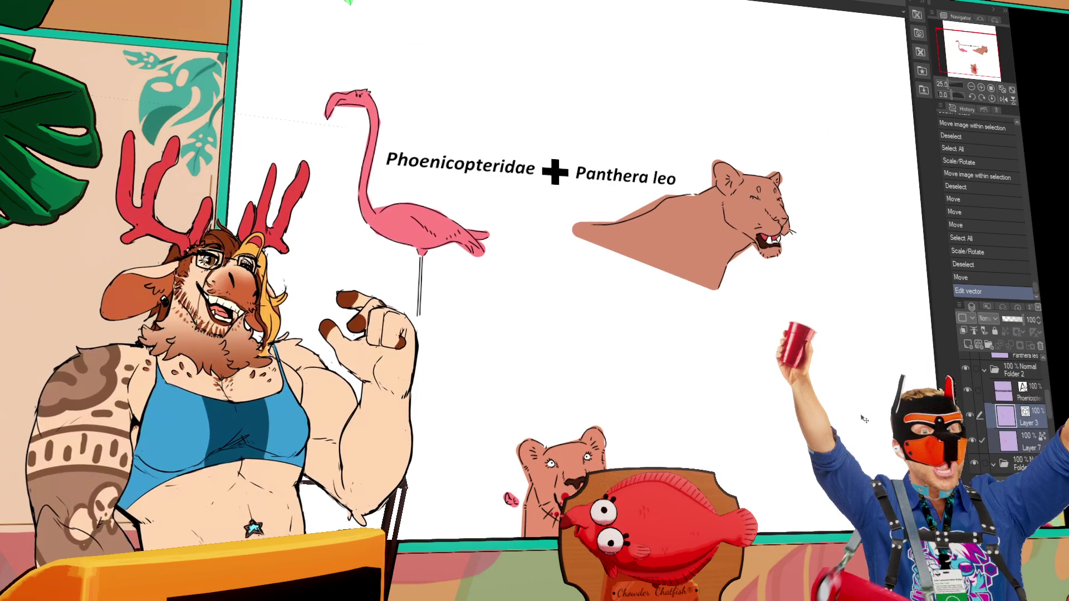
click(863, 411)
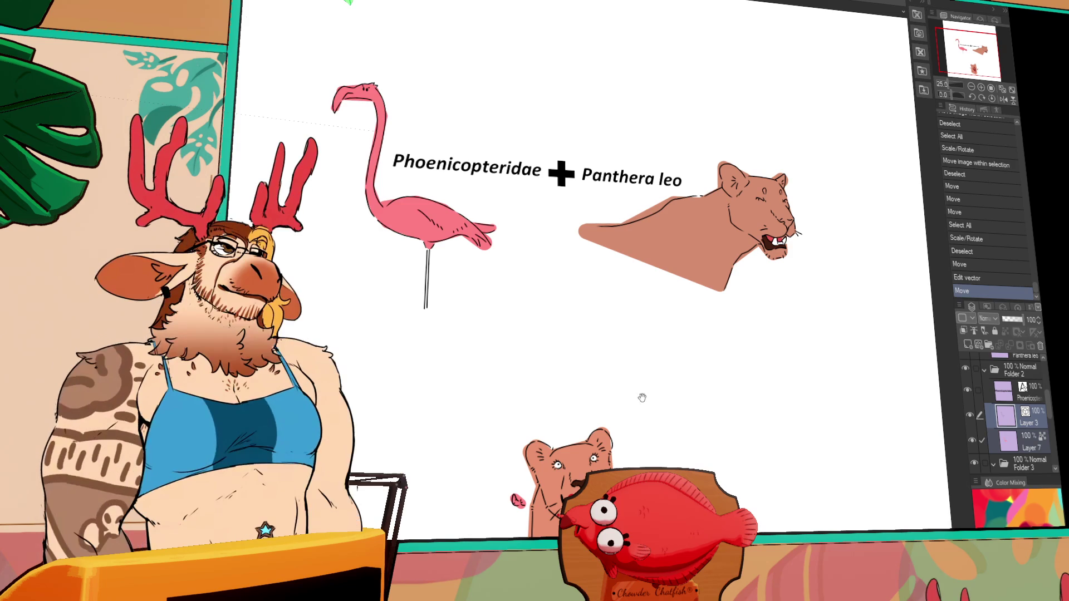
scroll(1008, 423, up, 3)
click(1020, 376)
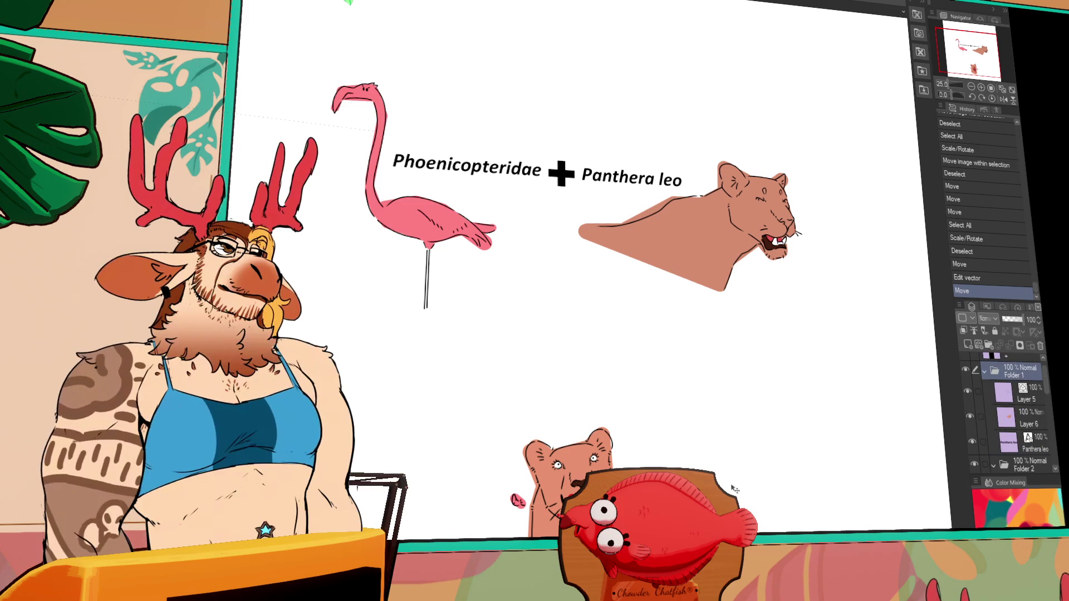
scroll(1012, 431, down, 3)
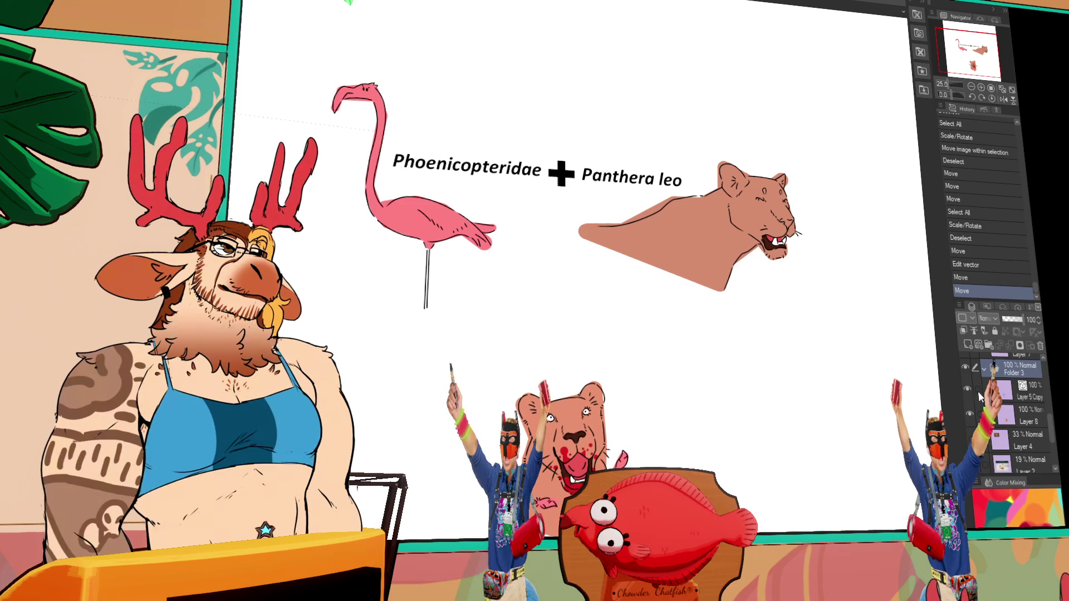
Duplicate the plus-sign layer, move the copy down, and change its text to =
click(638, 330)
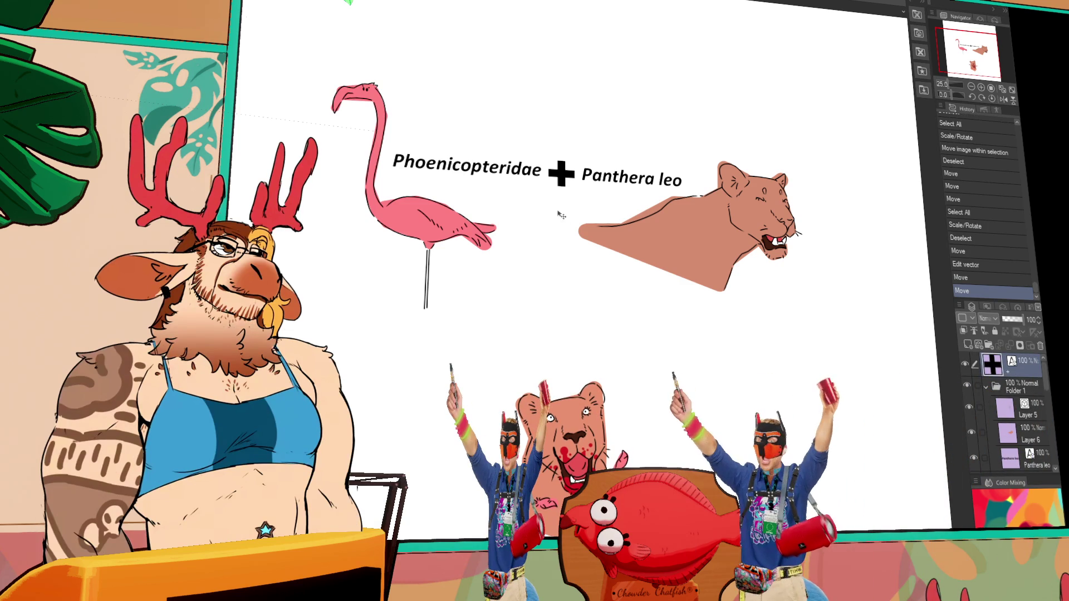
key(ctrl+t)
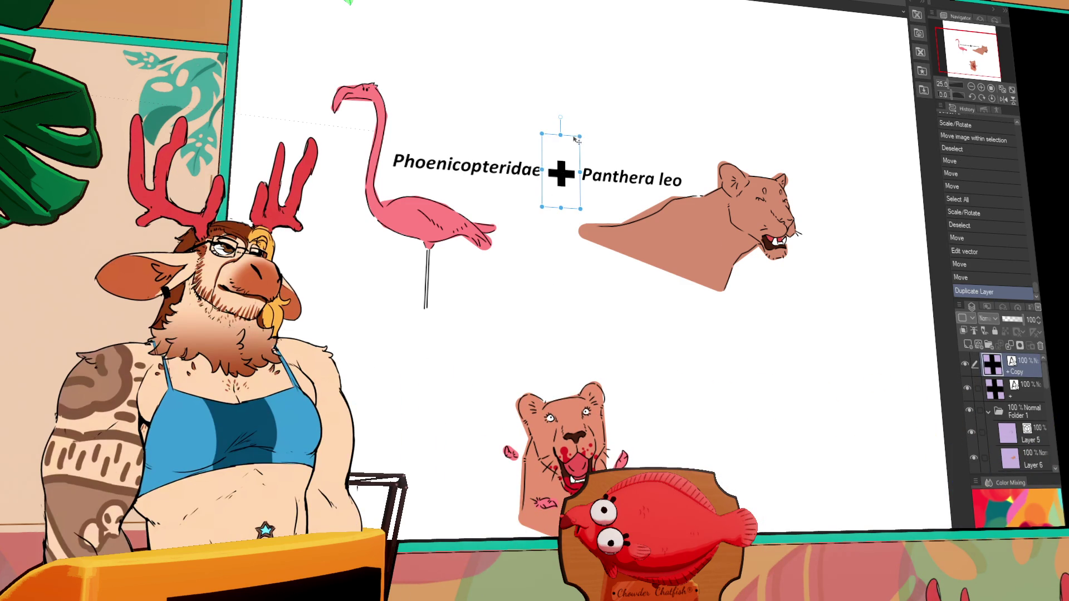
drag(565, 278, 565, 309)
key(BackSpace)
text(=)
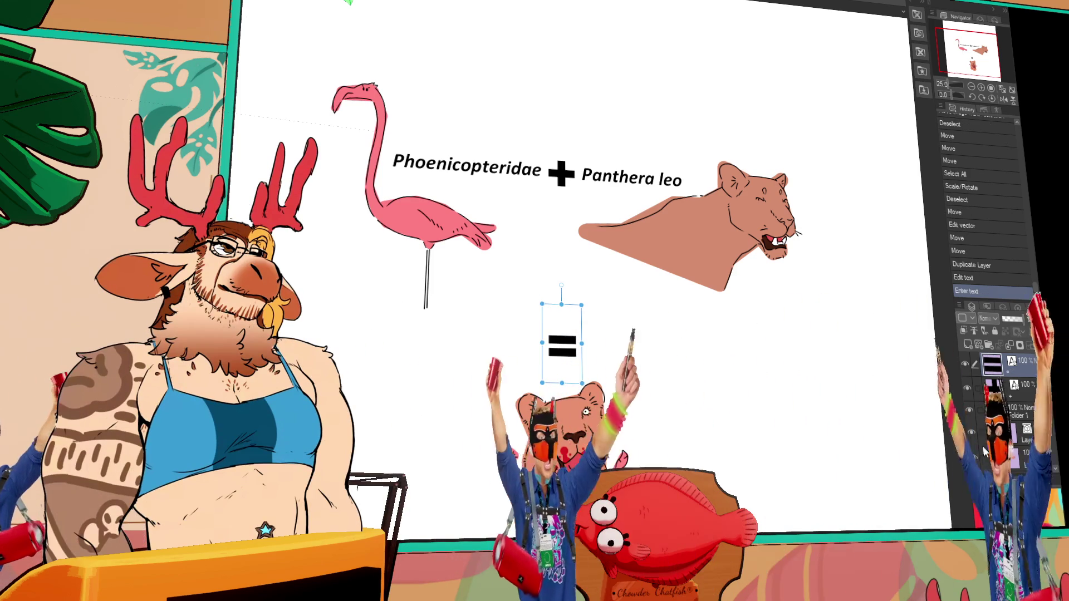
click(1009, 458)
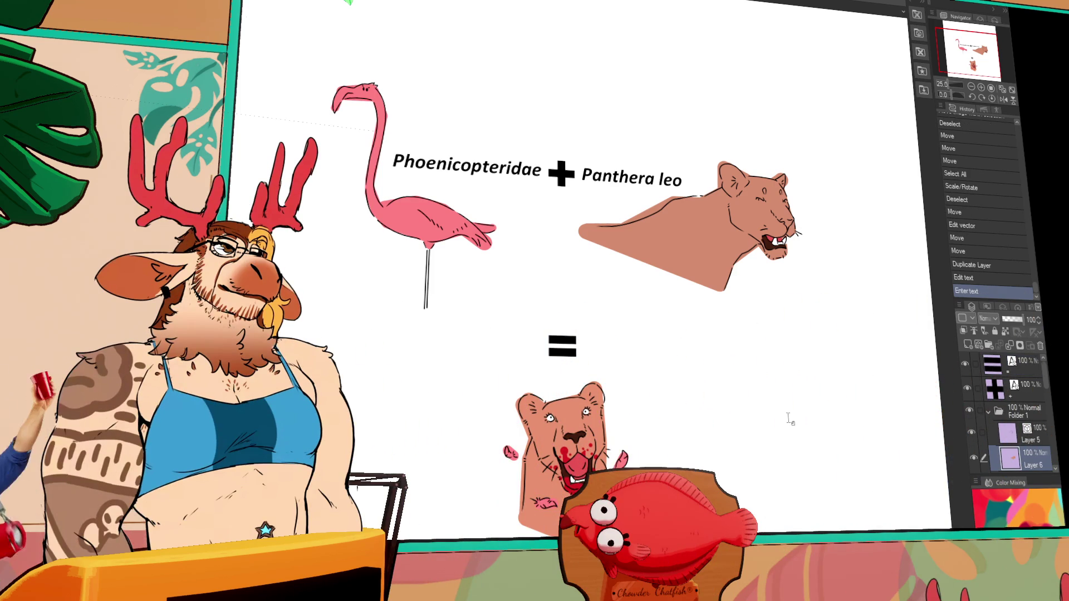
scroll(789, 419, down, 2)
scroll(1021, 385, down, 3)
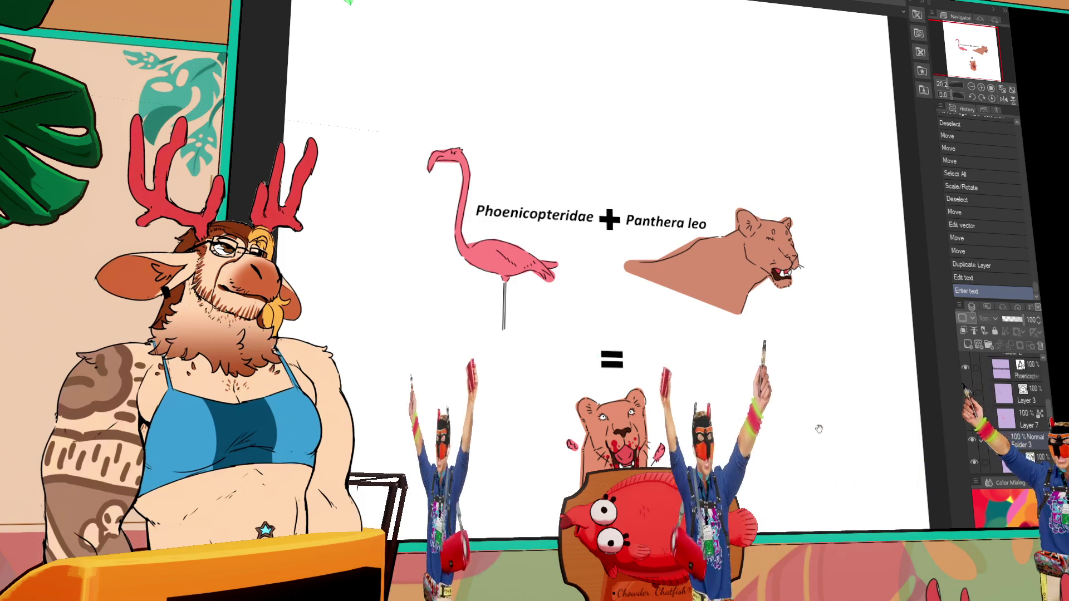
Move the flamingo, lion, plus sign and name labels up into a top row
drag(818, 429, 709, 305)
mouse_move(646, 314)
mouse_down()
mouse_move(673, 389)
mouse_move(693, 310)
mouse_up()
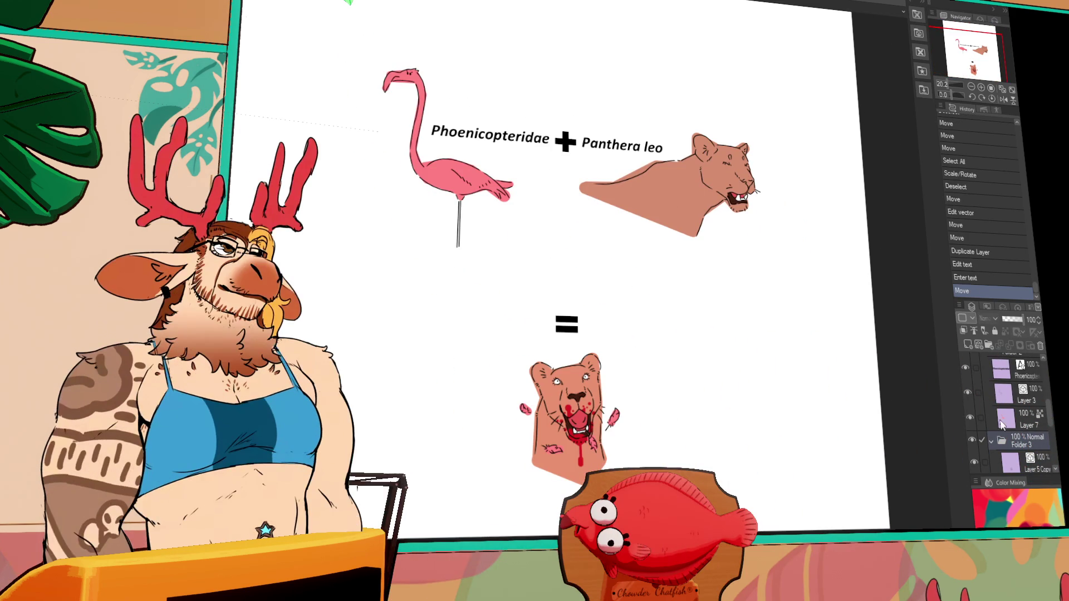
scroll(1001, 425, up, 3)
click(1018, 410)
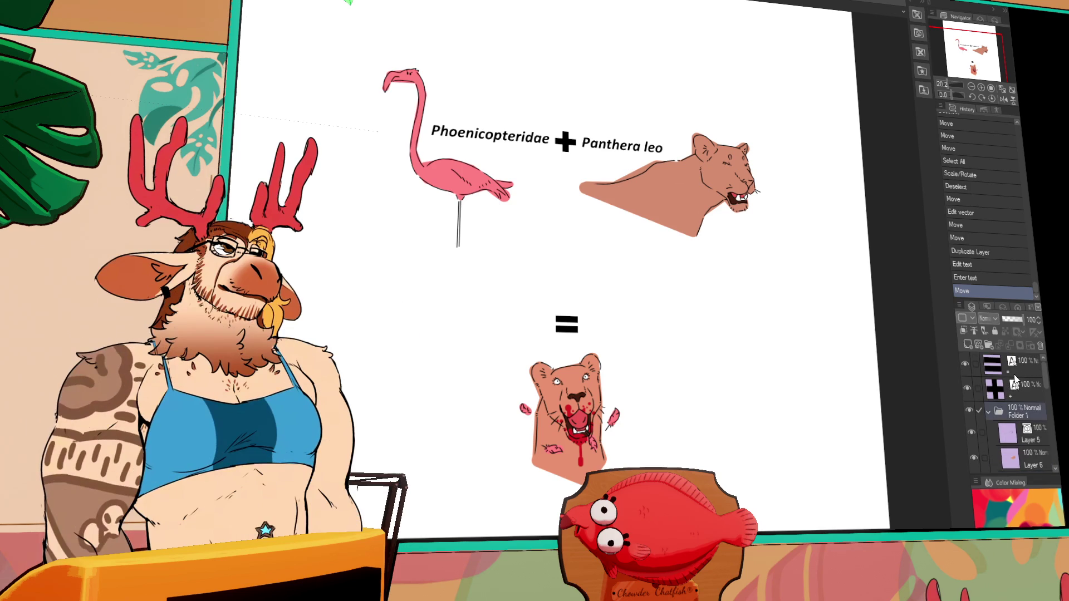
ctrl+click(1030, 390)
mouse_move(854, 375)
mouse_down()
mouse_move(835, 277)
mouse_move(838, 310)
mouse_up()
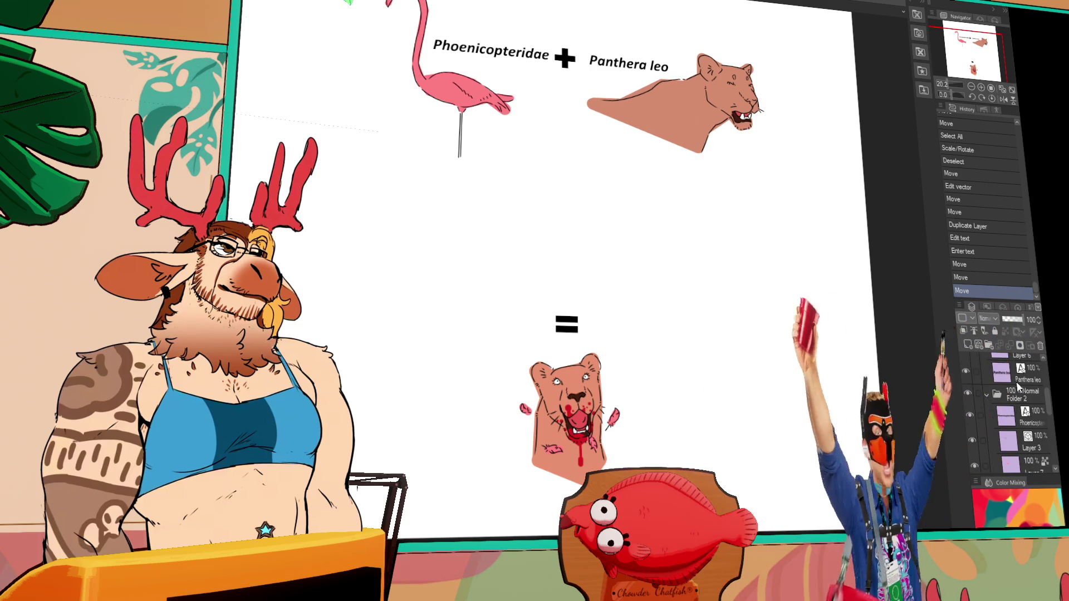
drag(917, 396, 868, 407)
click(1014, 395)
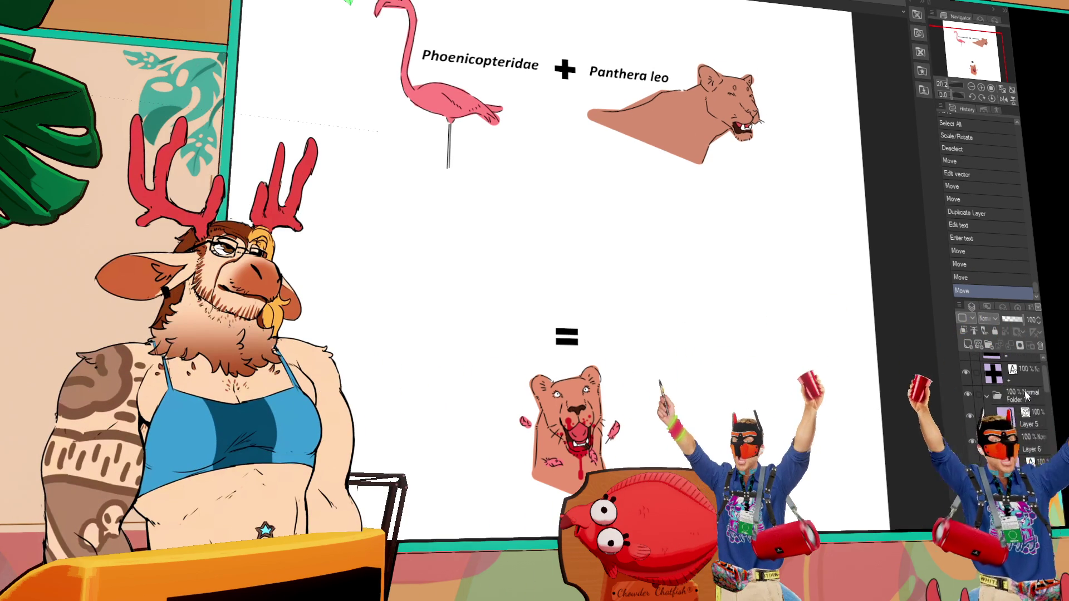
Raise the equals sign and bloody lion head closer beneath the equation
scroll(1019, 401, up, 3)
click(1027, 371)
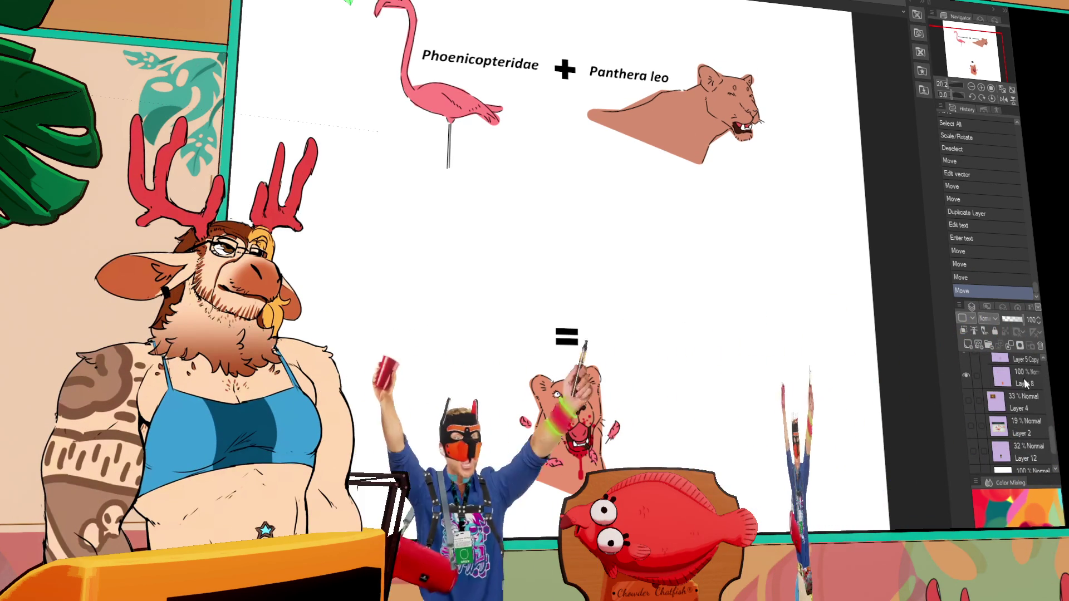
scroll(1032, 396, down, 5)
drag(862, 407, 847, 310)
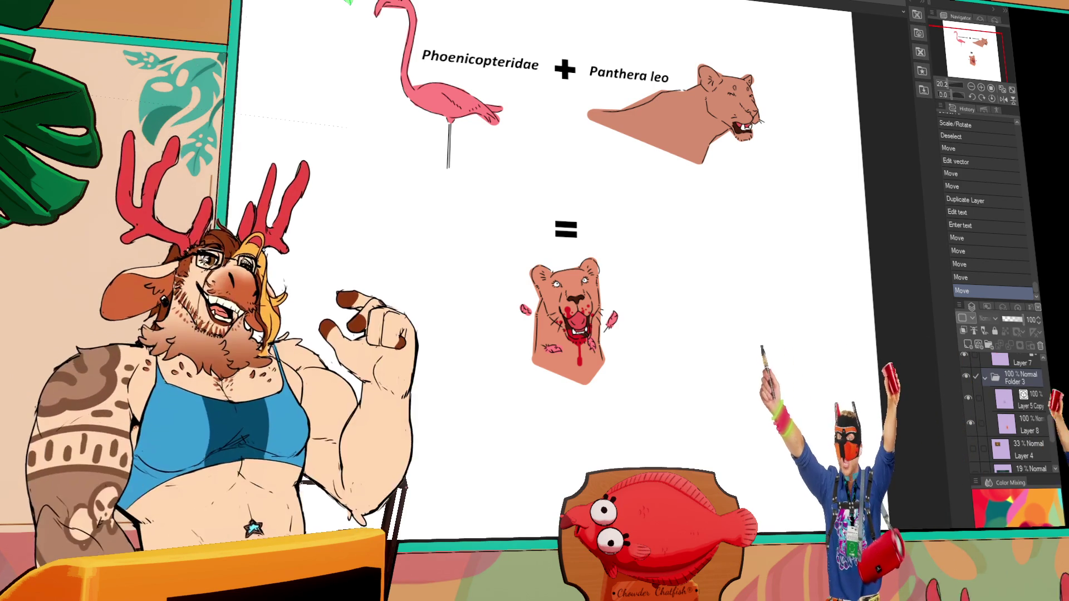
key(ctrl+plus)
drag(984, 84, 931, 75)
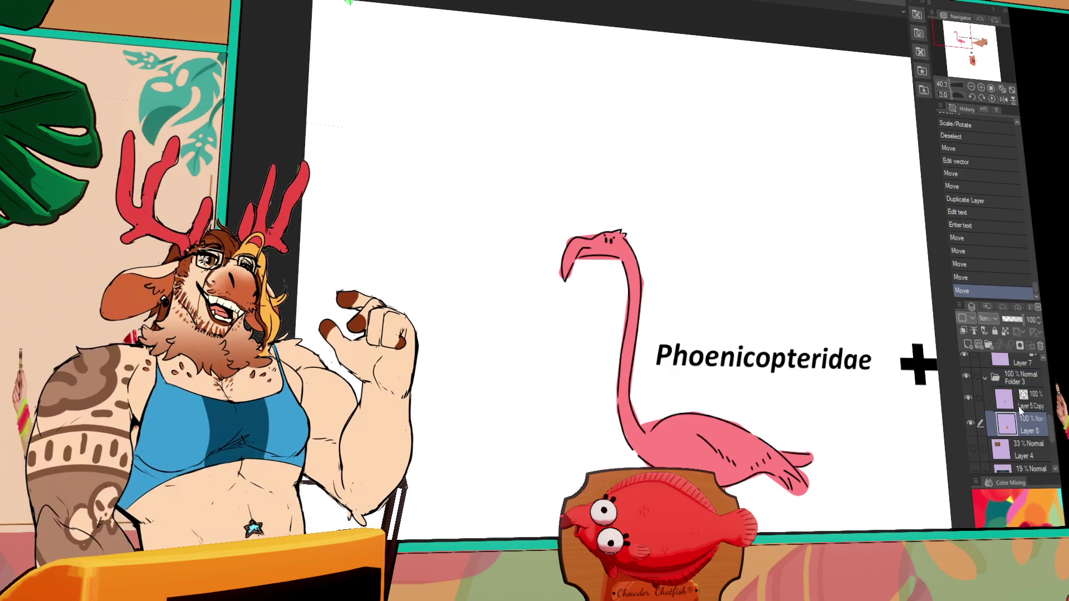
Paste the parrot-and-thermometer photo, then undo the paste to remove it
key(ctrl+v)
drag(485, 165, 450, 208)
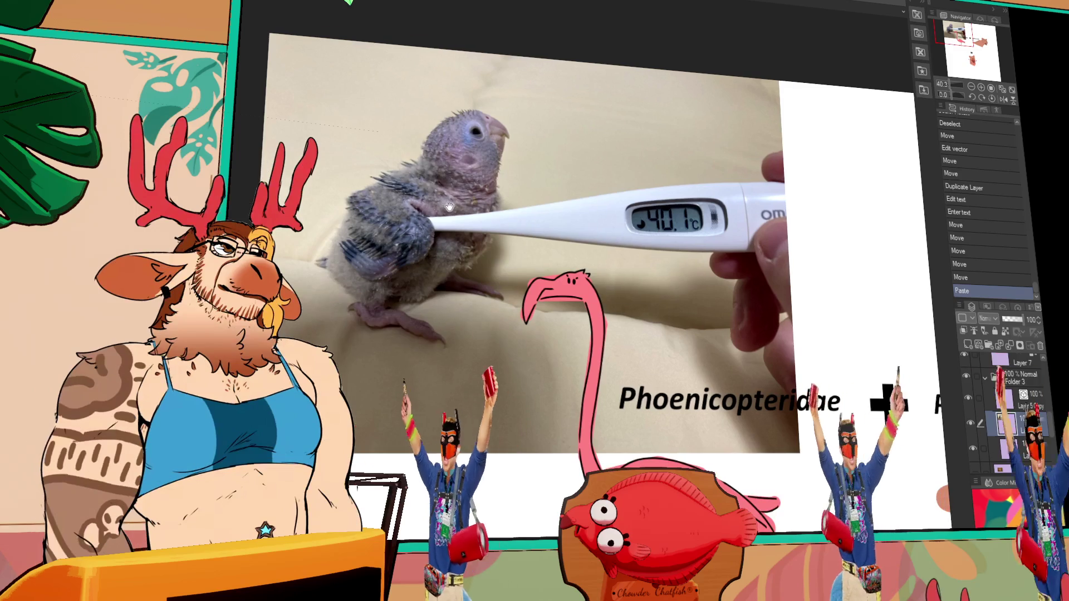
scroll(499, 254, down, 1)
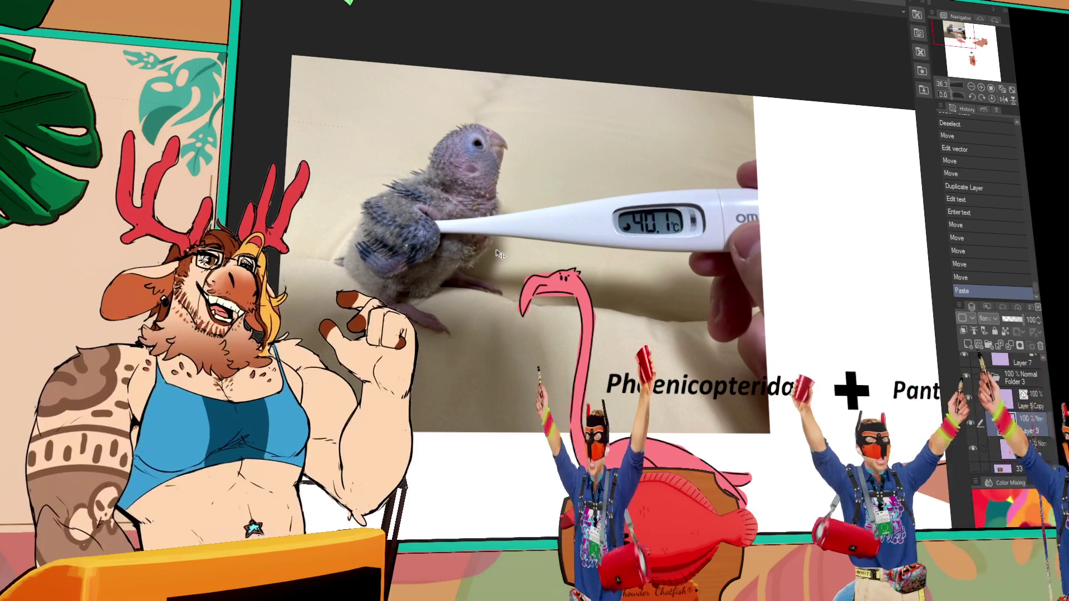
scroll(500, 255, down, 1)
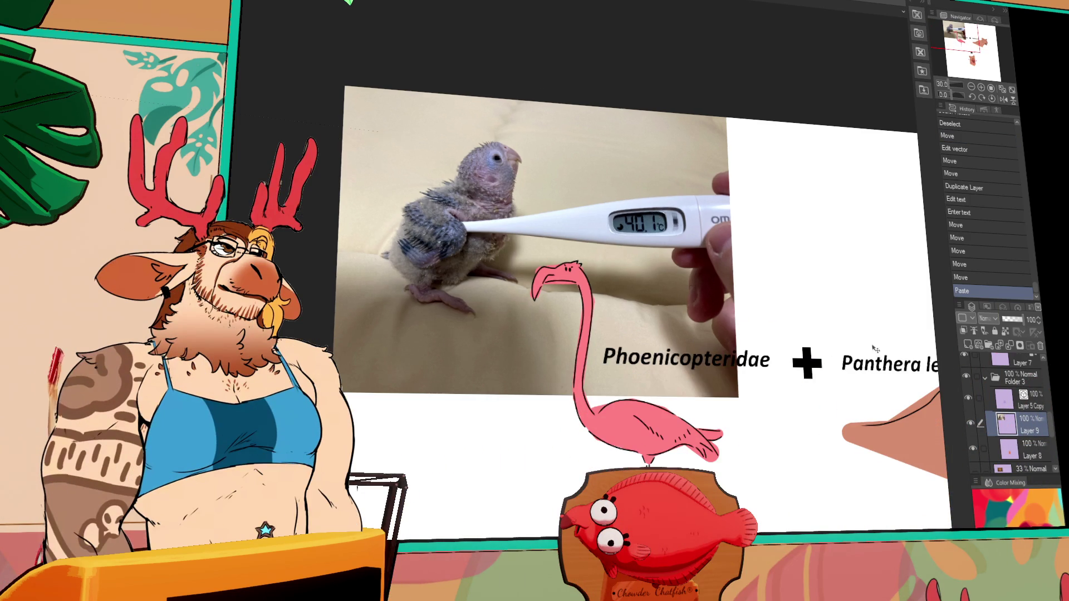
key(ctrl+z)
scroll(705, 249, down, 3)
scroll(703, 364, up, 2)
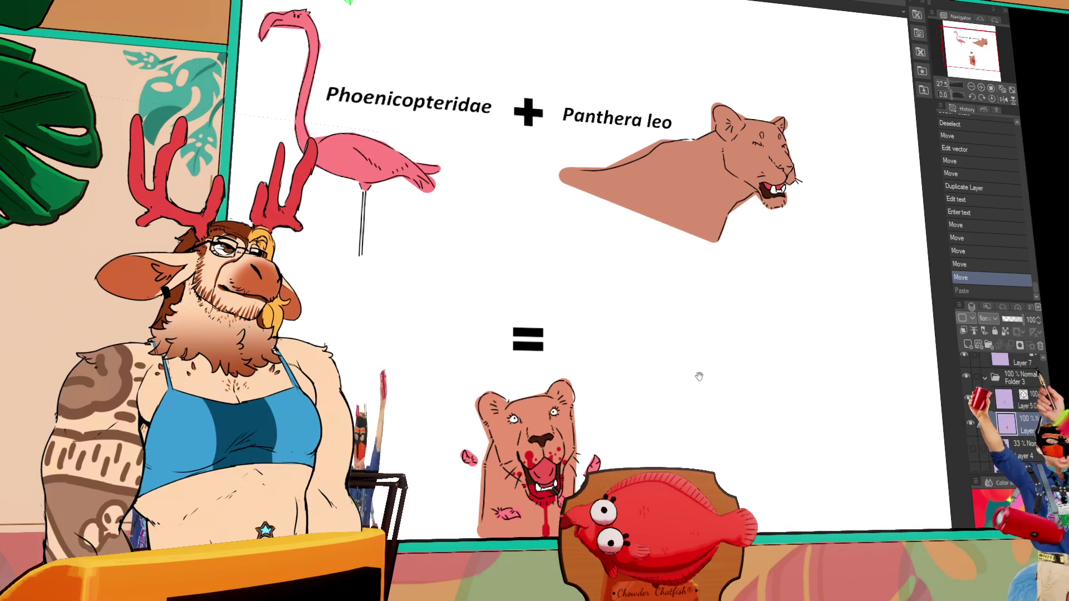
Paste the red-antlered reindeer photo onto the canvas as a new layer
scroll(707, 355, up, 1)
mouse_move(707, 356)
mouse_down()
mouse_move(797, 363)
mouse_move(761, 331)
mouse_move(753, 339)
mouse_up()
scroll(768, 368, down, 1)
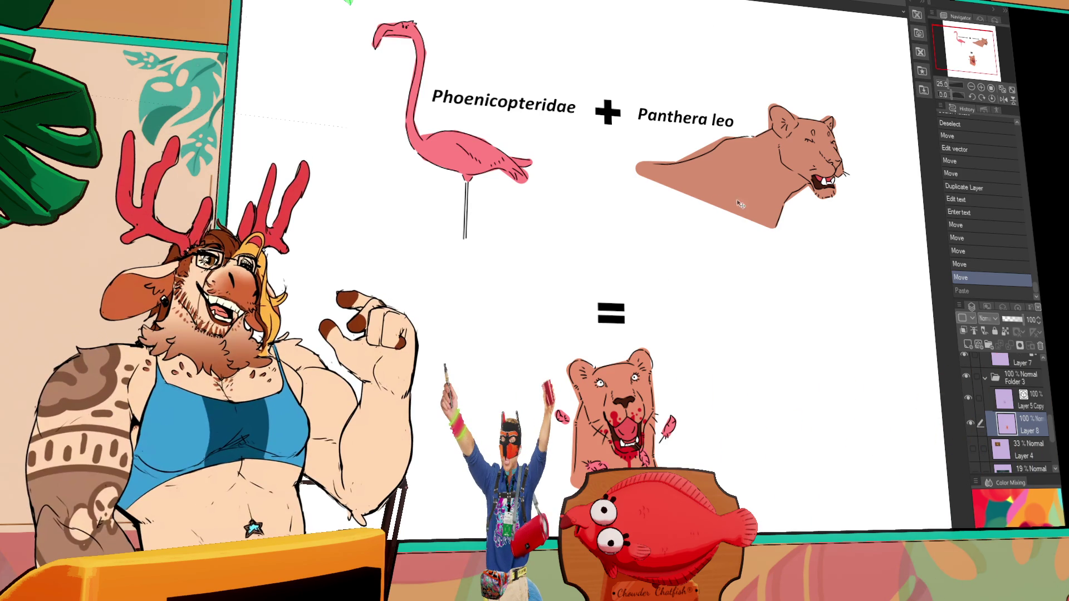
key(ctrl+v)
scroll(563, 291, up, 5)
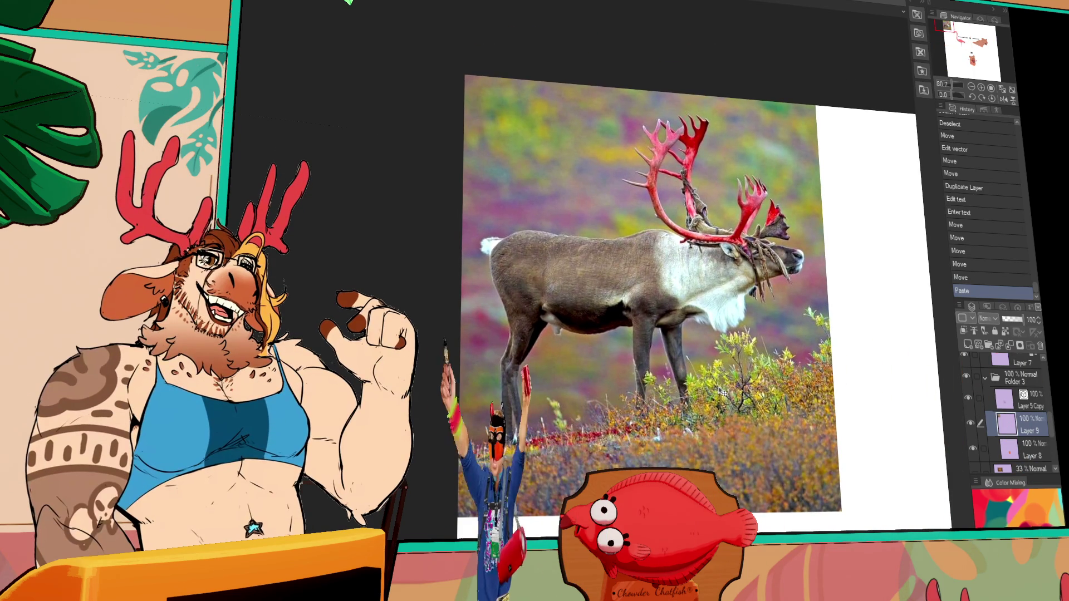
Look over the pasted reindeer photo, then undo the paste
drag(722, 392, 715, 401)
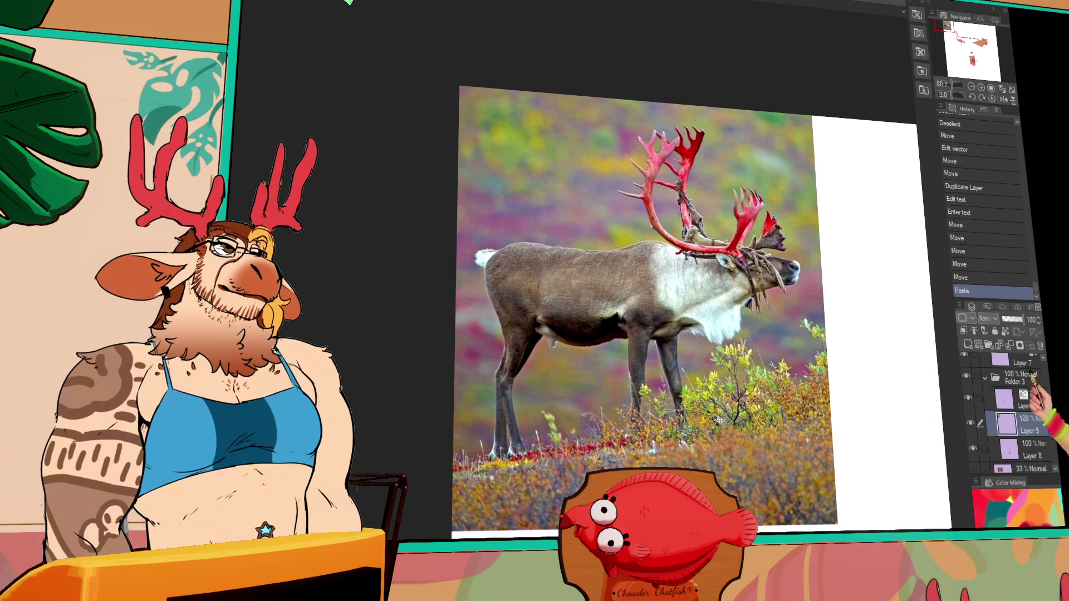
key(ctrl+z)
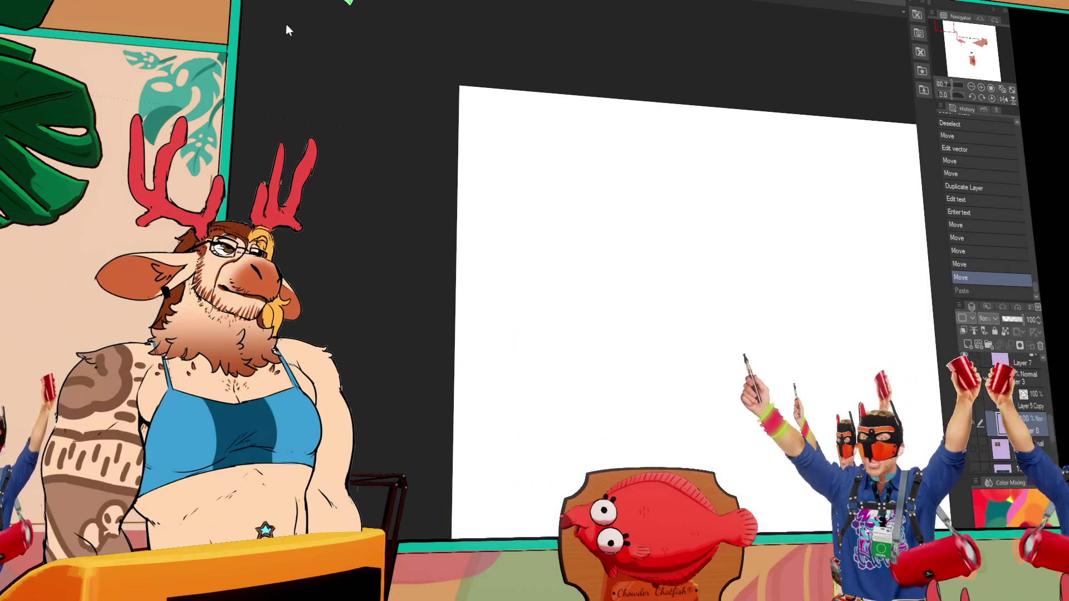
Switch to the CHAIBOUPNGTUBER artwork and show the character's open-mouth layer
key(ctrl+Tab)
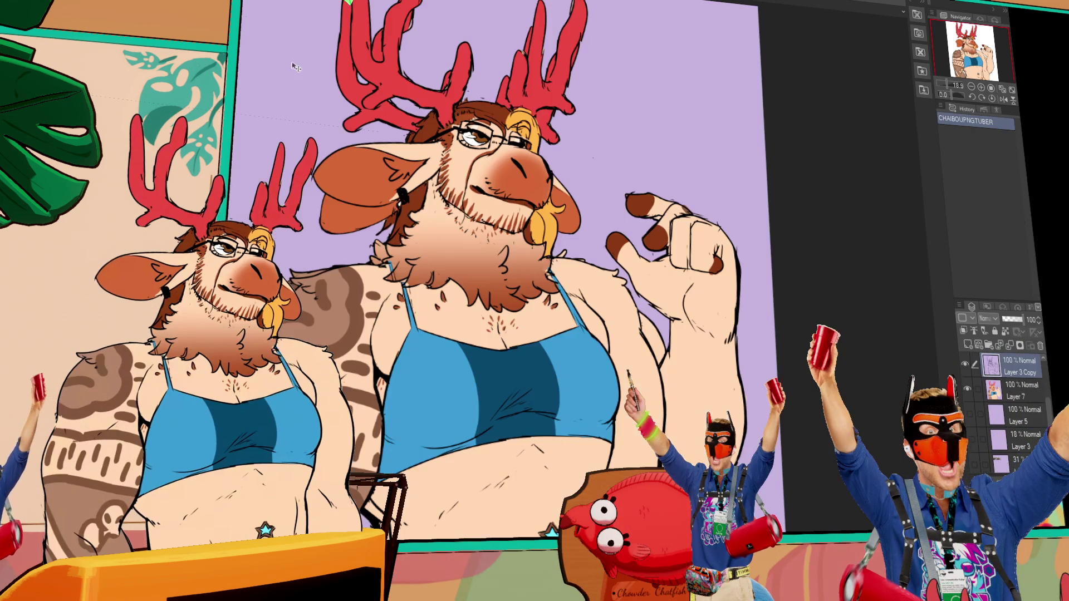
scroll(448, 145, down, 2)
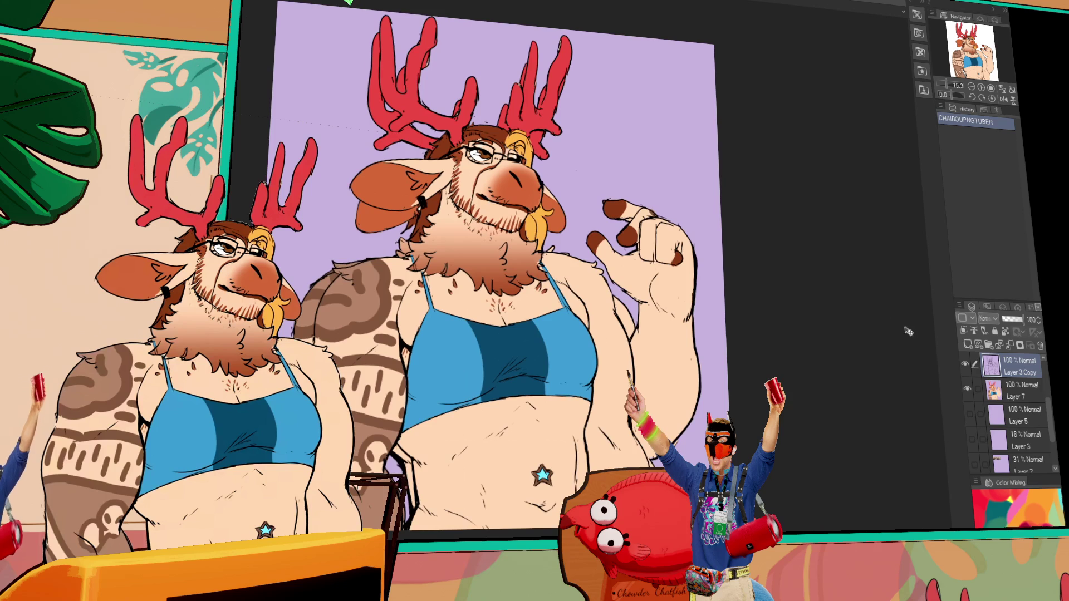
scroll(995, 362, up, 3)
click(964, 371)
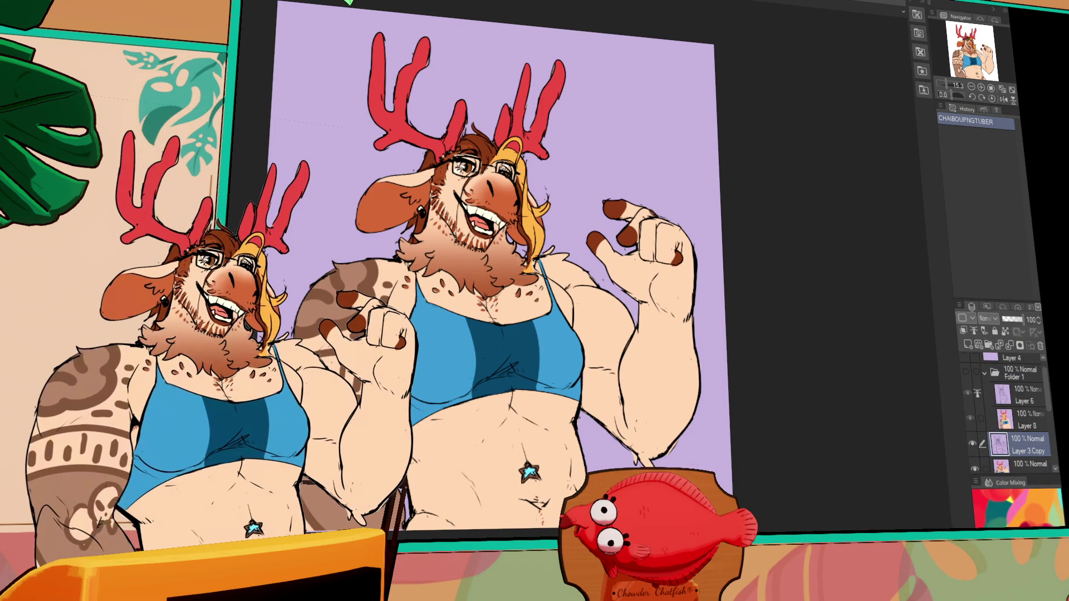
Zoom in on the tattooed lower arm and lasso-select it
scroll(973, 84, up, 2)
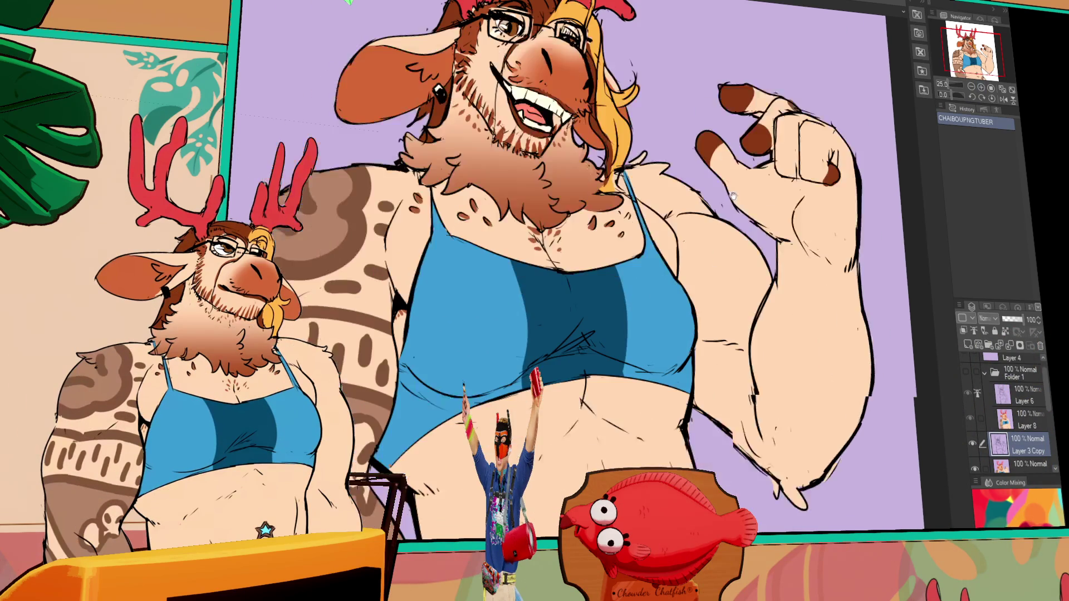
scroll(974, 84, down, 2)
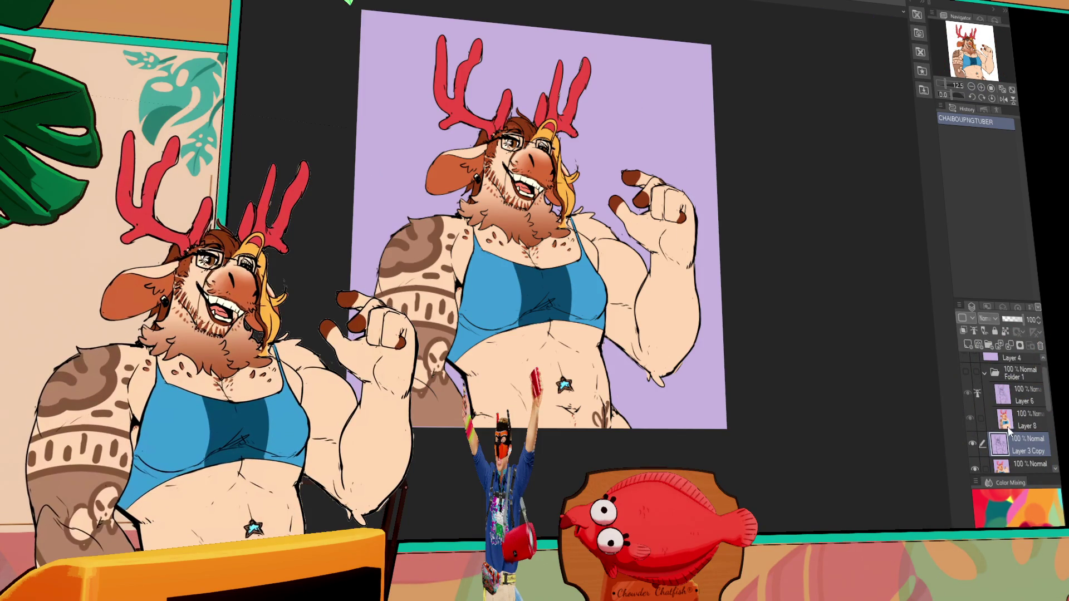
drag(557, 278, 725, 256)
scroll(702, 322, up, 2)
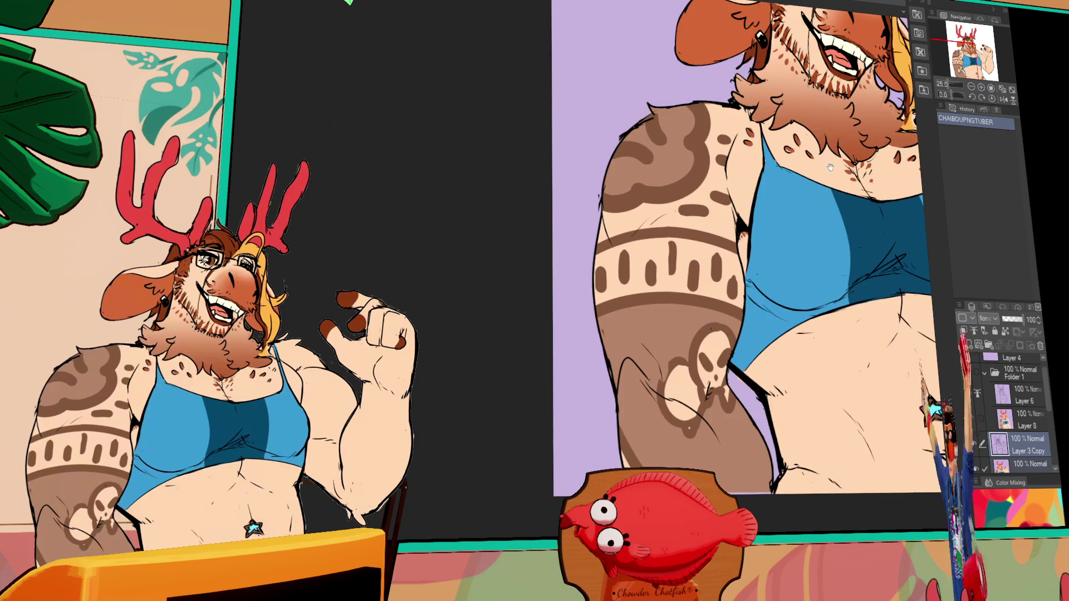
drag(702, 322, 655, 366)
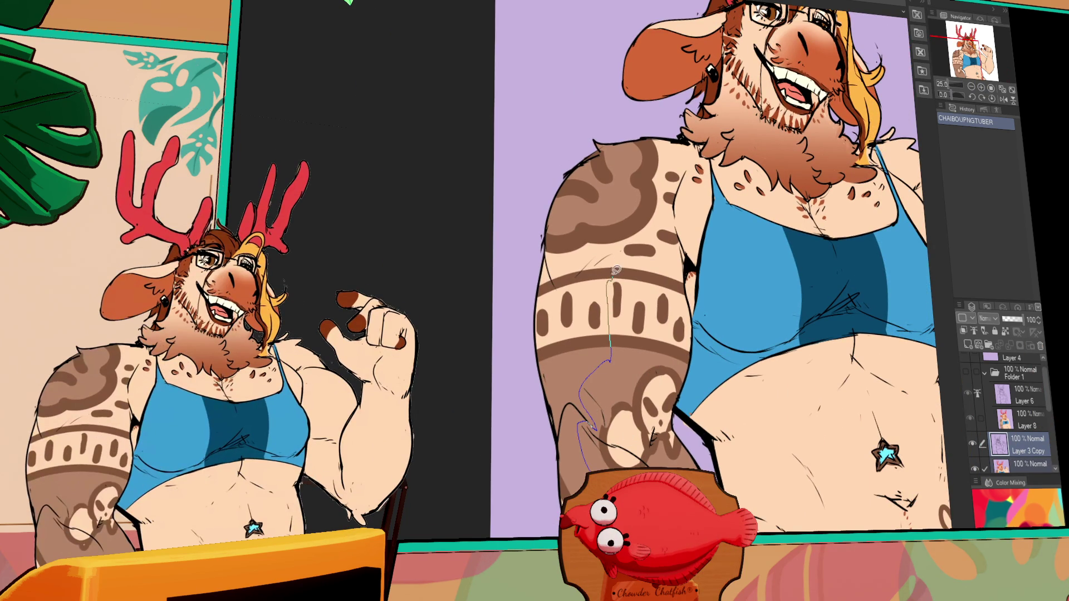
mouse_move(616, 271)
mouse_down()
mouse_move(657, 223)
mouse_move(668, 161)
mouse_up()
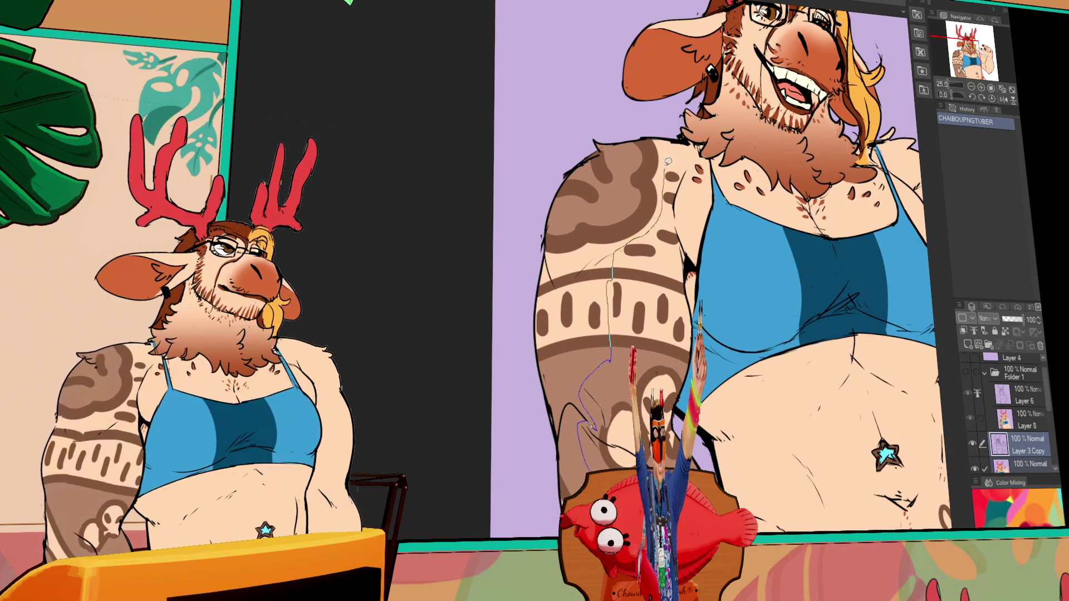
scroll(508, 409, down, 2)
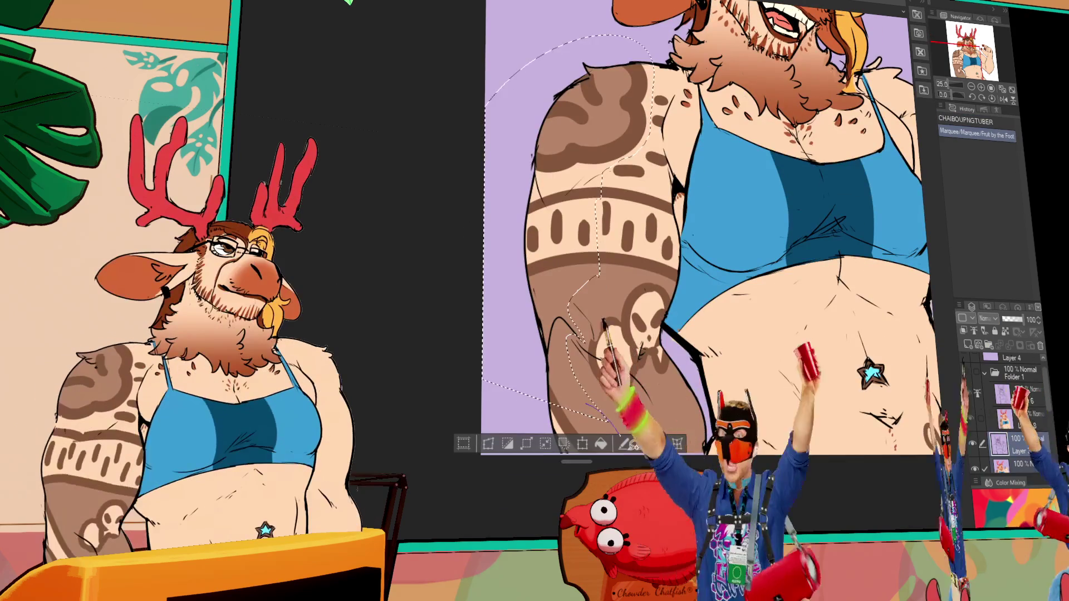
Shift the selected lower arm slightly right, then deselect
drag(646, 302, 652, 303)
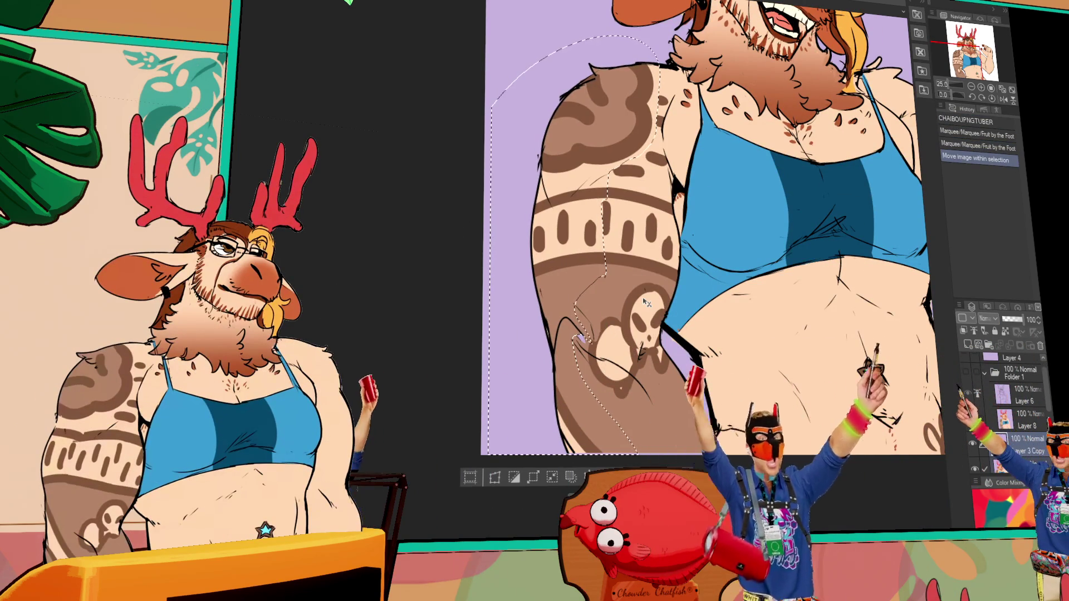
drag(849, 322, 682, 391)
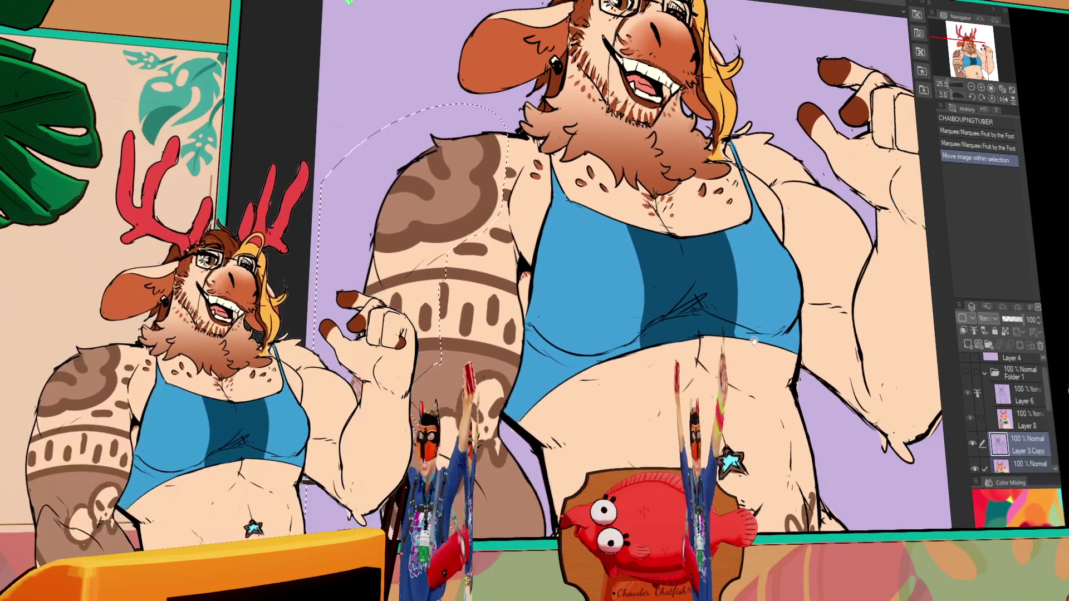
drag(567, 464, 536, 429)
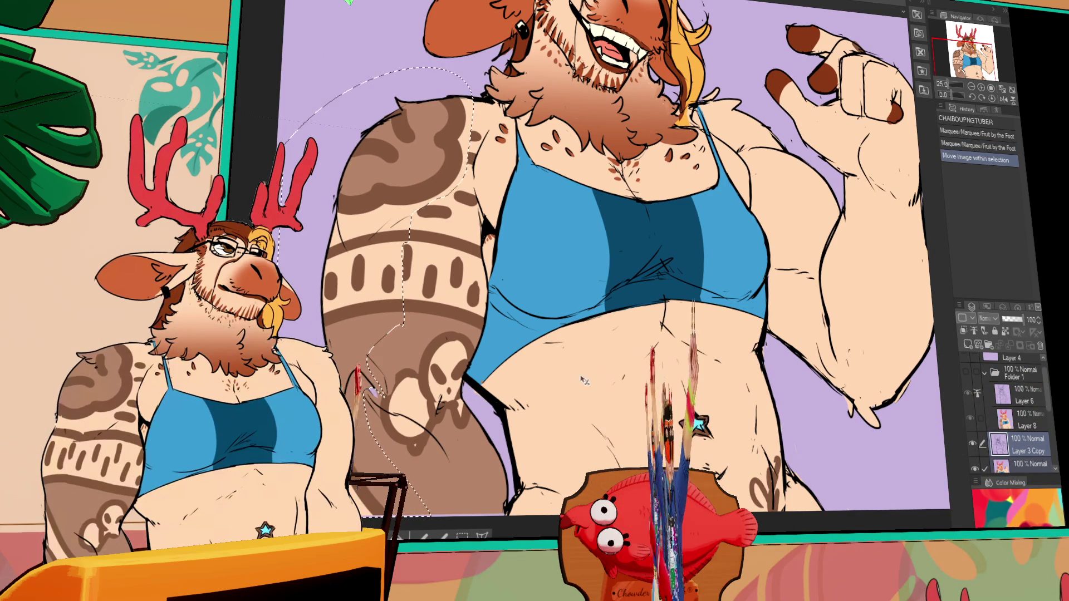
key(ctrl+d)
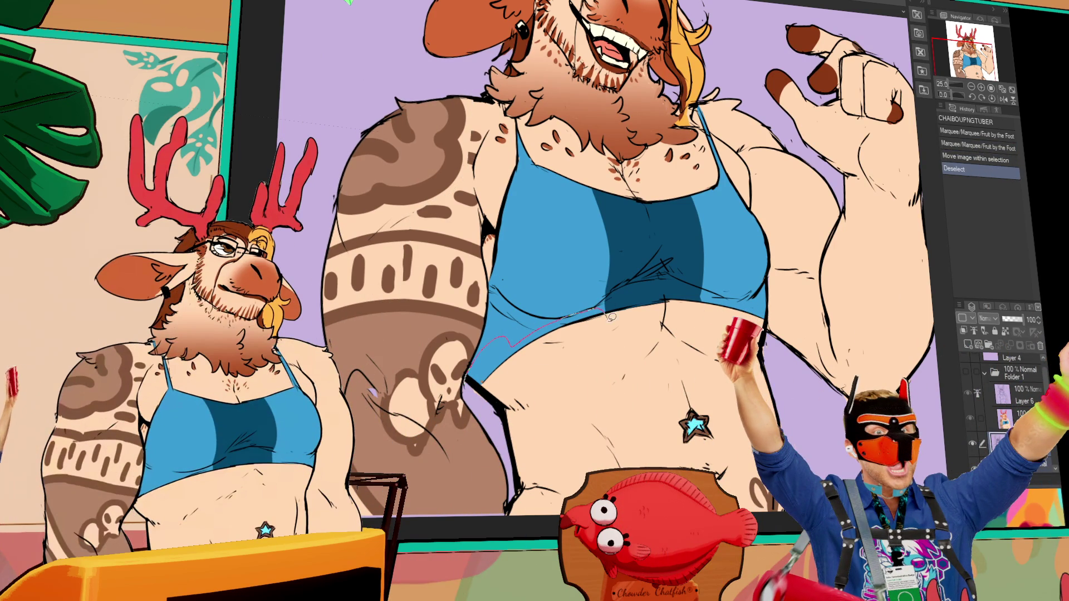
Lasso the belly contour, nudge it slightly right, and clear the selection
drag(594, 378, 593, 468)
drag(507, 444, 623, 308)
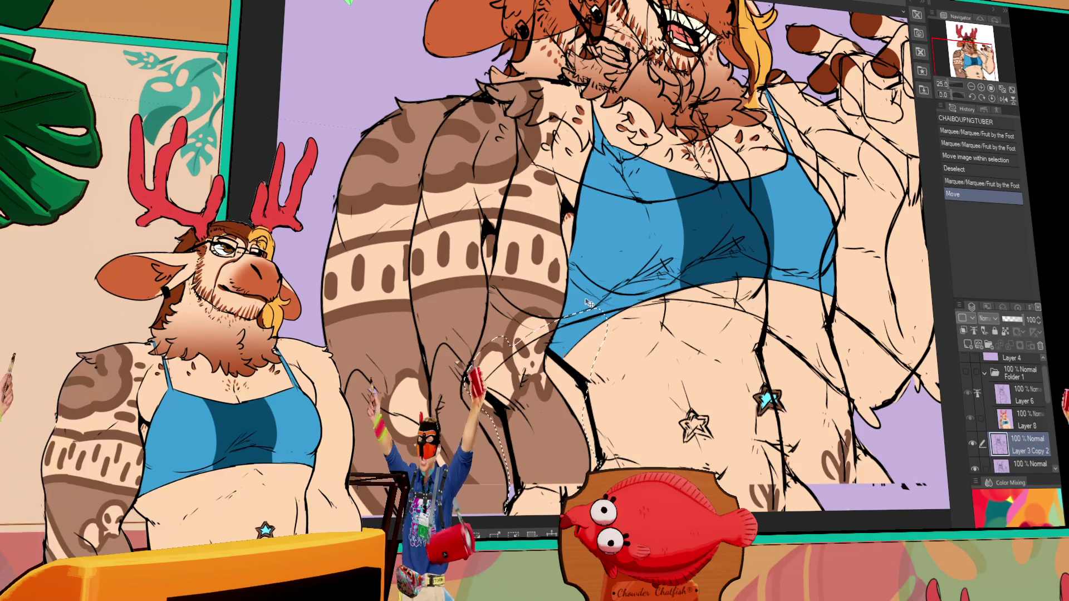
key(ctrl+z)
drag(546, 316, 539, 397)
key(ctrl+z)
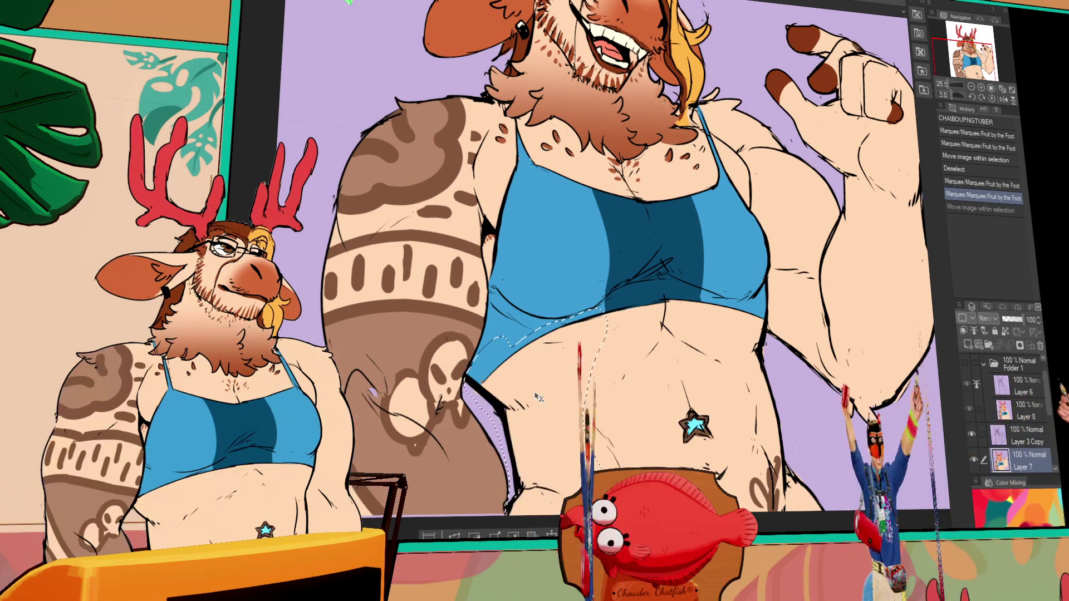
key(ctrl+y)
key(ctrl+d)
key(ctrl+z)
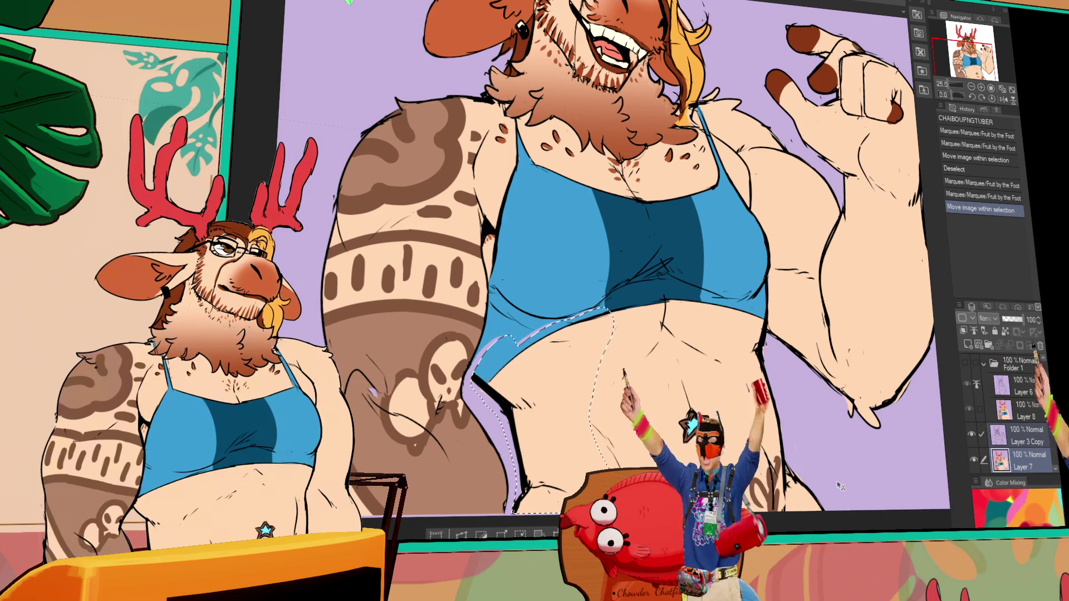
key(ctrl+d)
drag(845, 363, 817, 397)
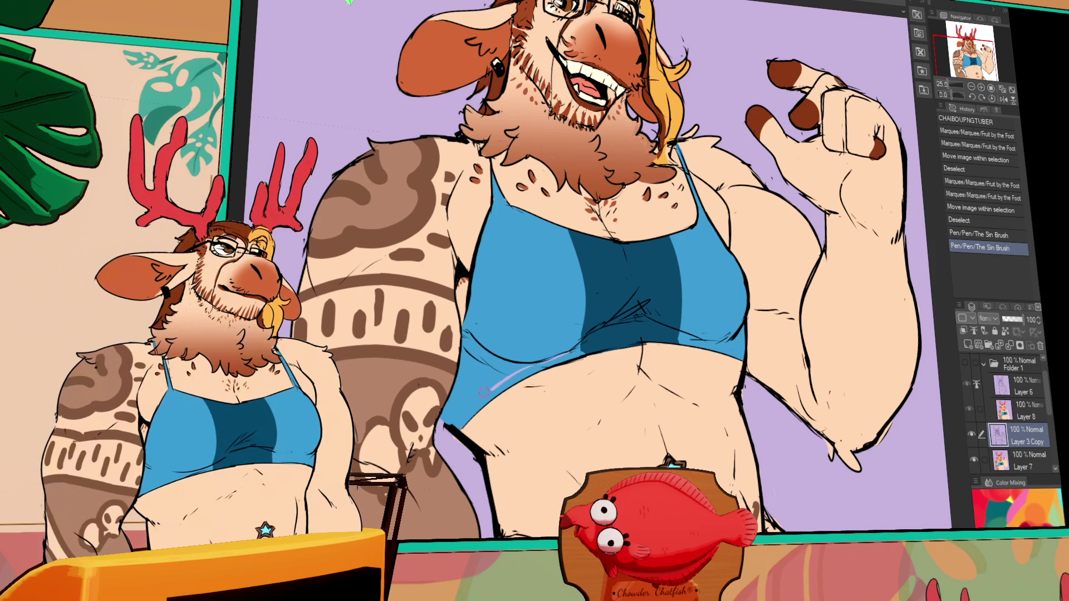
key(ctrl+z)
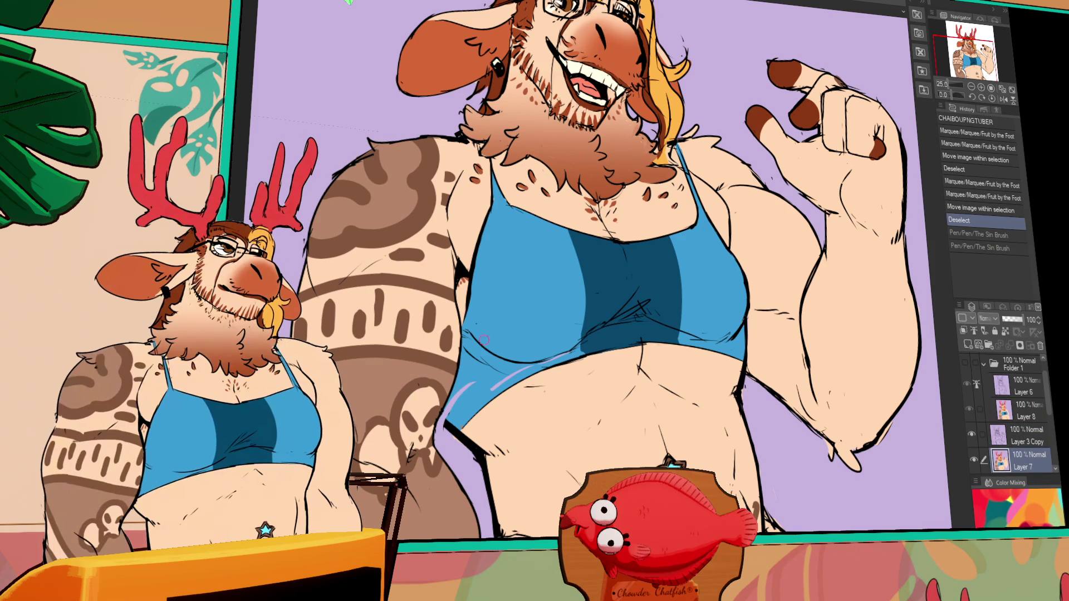
Add small pen touch-up strokes to the torso linework
drag(501, 369, 574, 368)
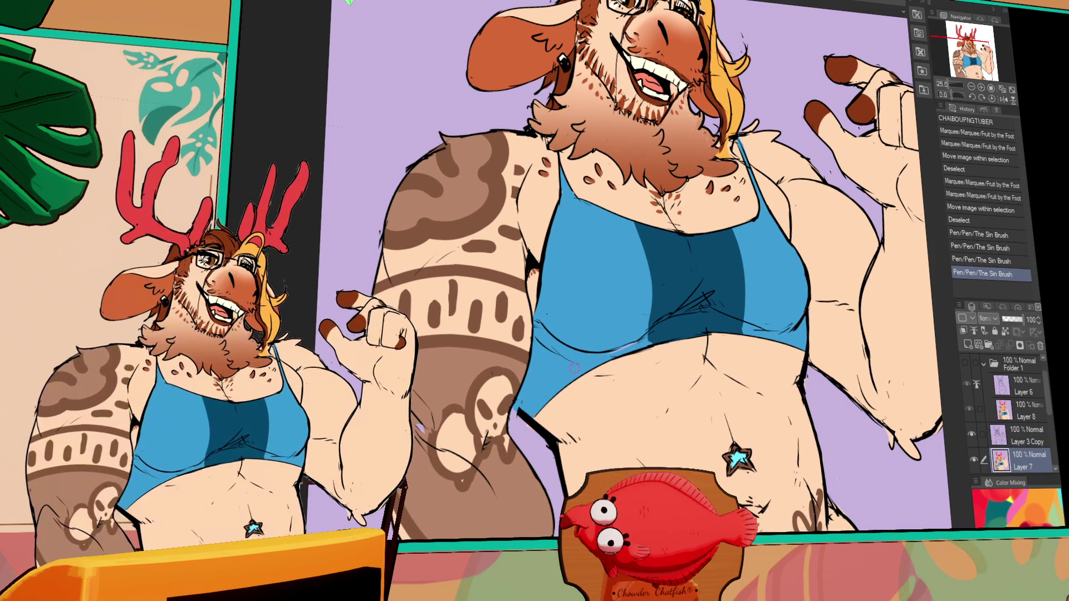
mouse_move(638, 341)
mouse_down()
mouse_move(646, 334)
mouse_move(610, 359)
mouse_up()
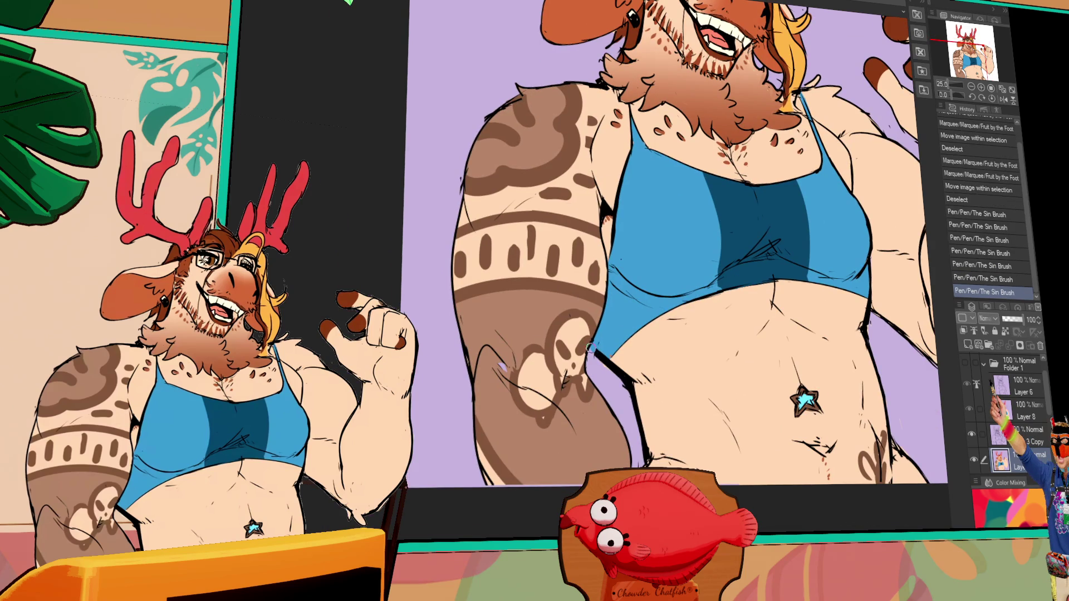
key(ctrl+z)
key(alt+bracketright)
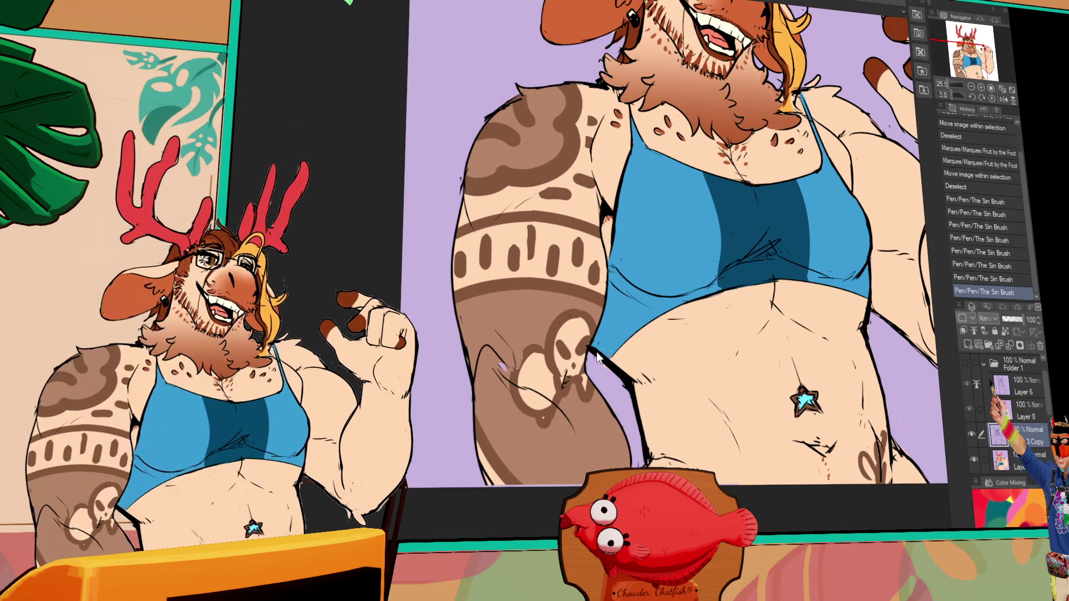
drag(591, 345, 600, 348)
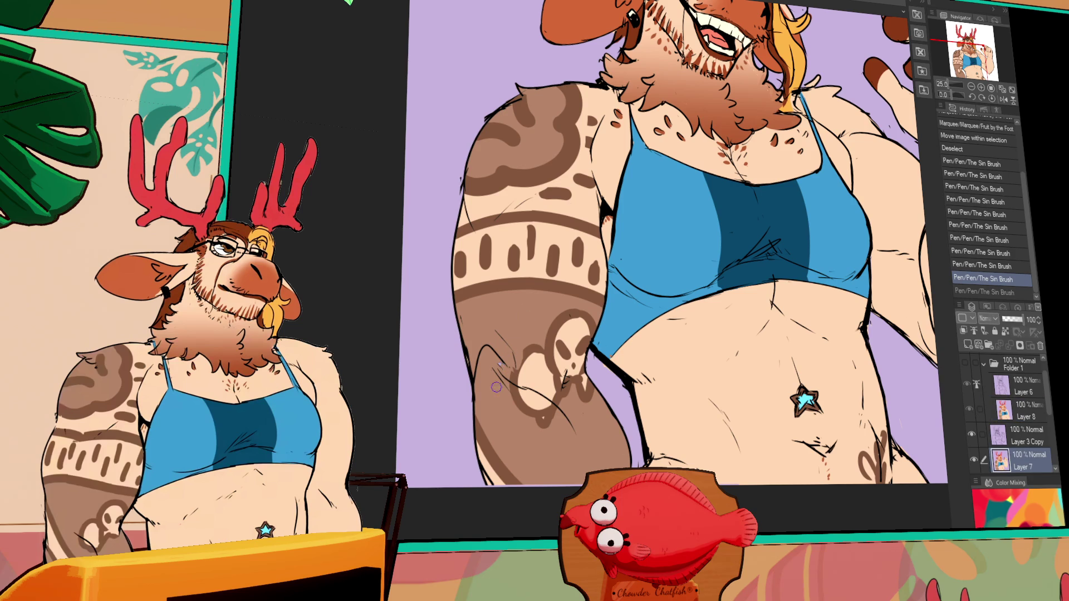
Draw a long thin guide line down the raised arm's right side
mouse_move(832, 222)
mouse_down()
mouse_move(875, 285)
mouse_move(881, 260)
mouse_move(819, 248)
mouse_move(781, 297)
mouse_up()
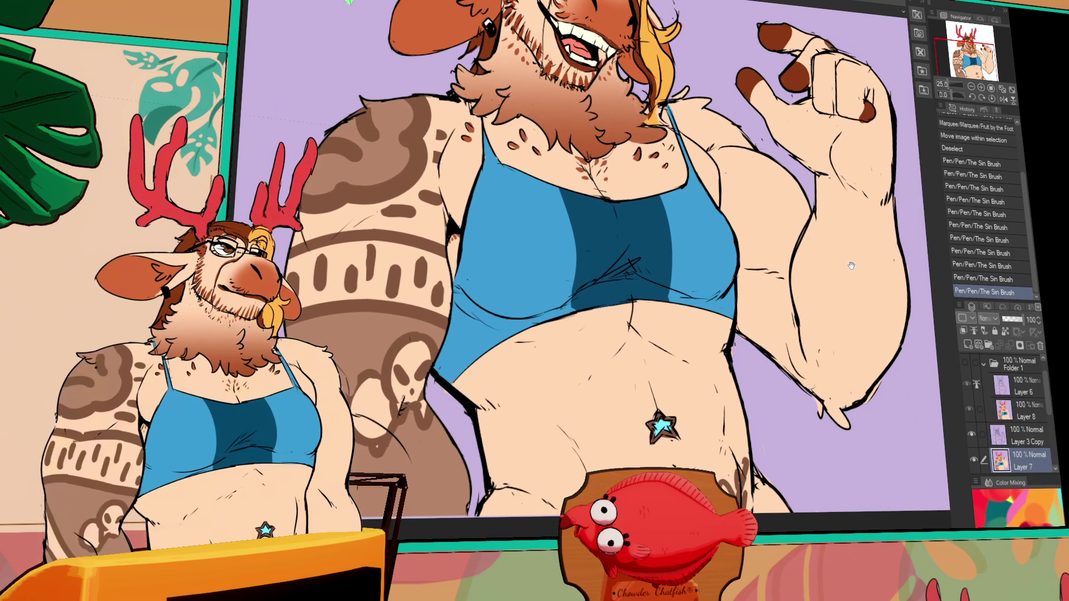
drag(851, 270, 846, 292)
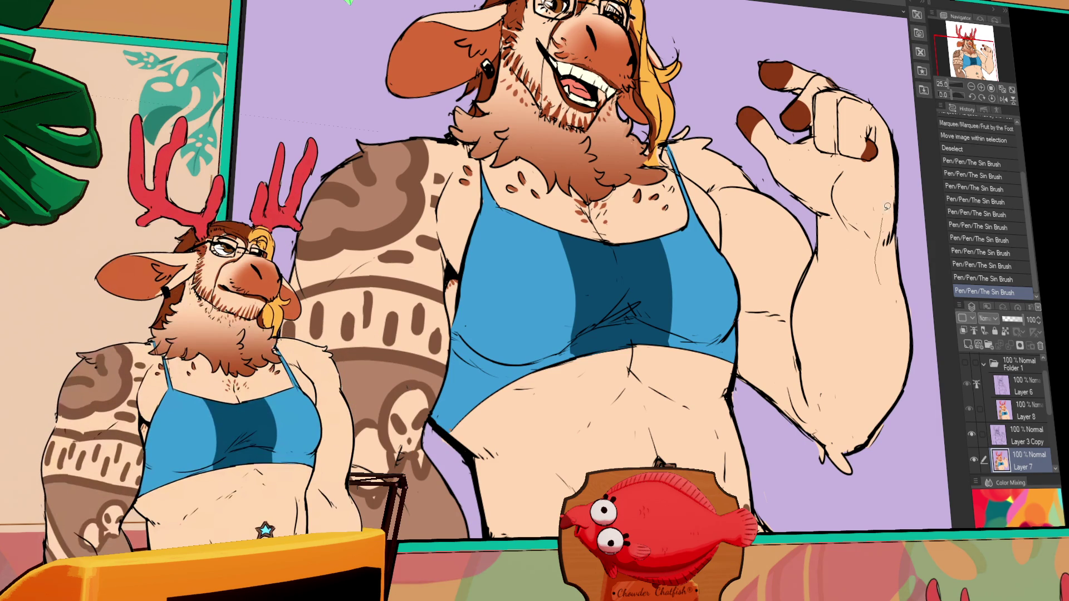
drag(862, 98, 918, 331)
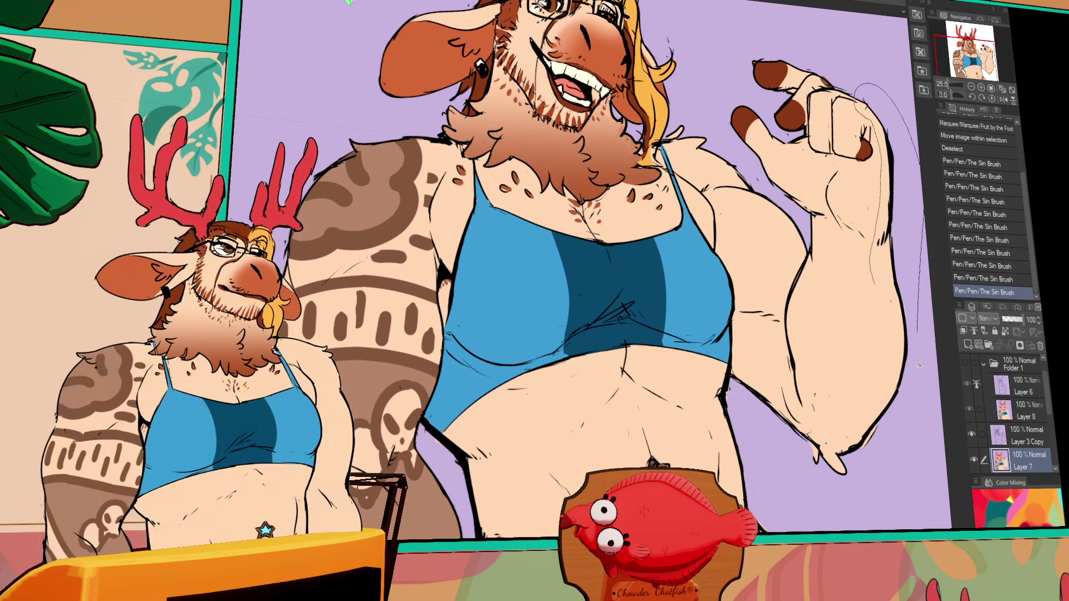
Nudge the selected raised arm left, deselect, and touch up the hand lines
click(984, 460)
key(Left)
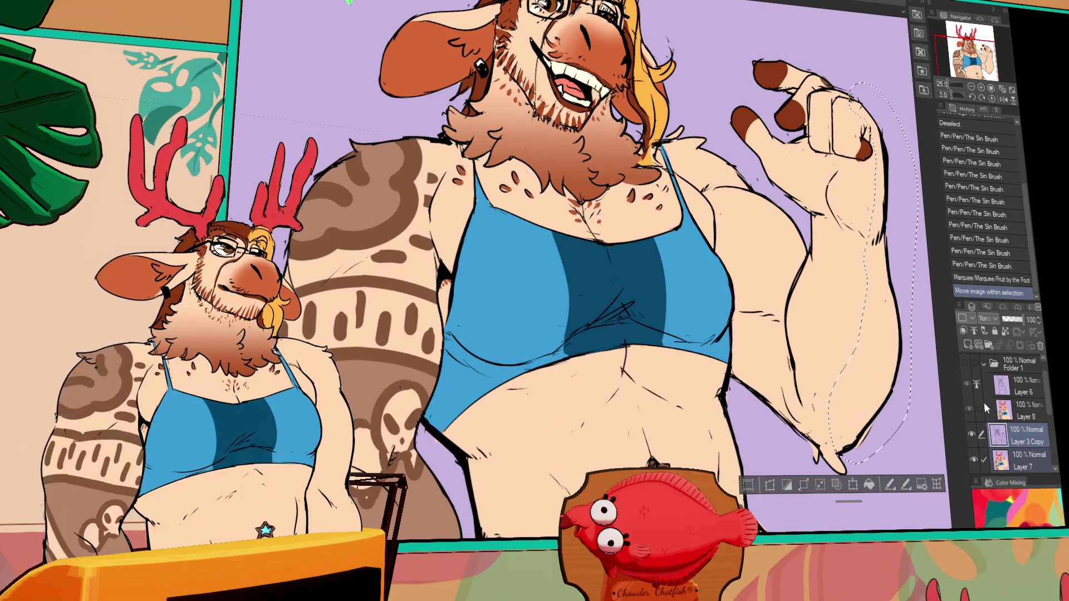
key(ctrl+d)
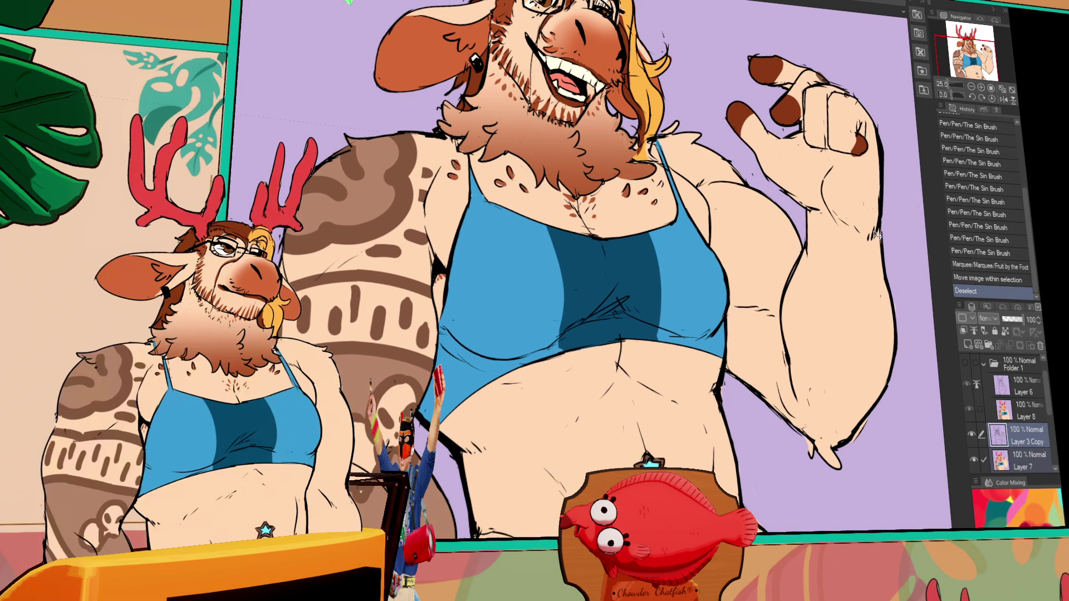
scroll(886, 217, up, 3)
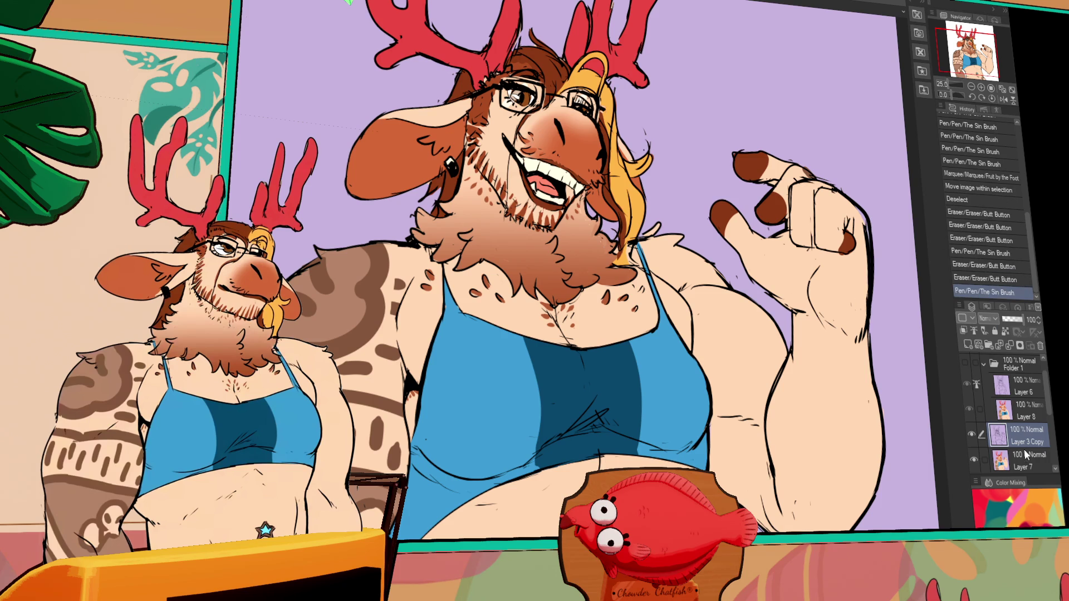
mouse_move(867, 239)
mouse_down()
mouse_move(871, 251)
mouse_move(850, 189)
mouse_up()
Zoom out and recentre to see the whole caribou illustration
click(971, 87)
drag(738, 250, 804, 290)
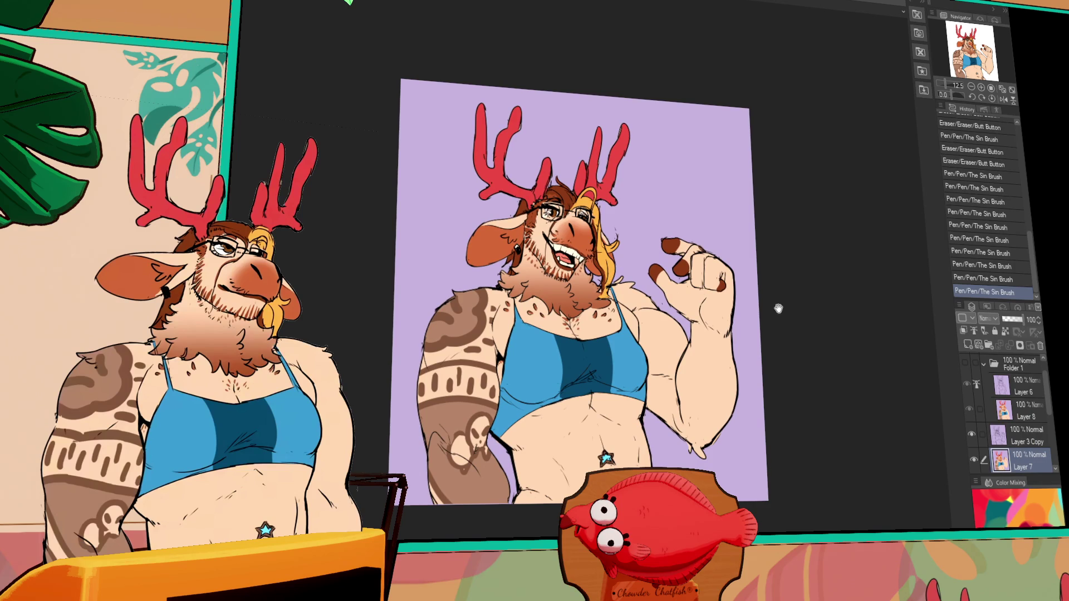
drag(777, 324, 754, 272)
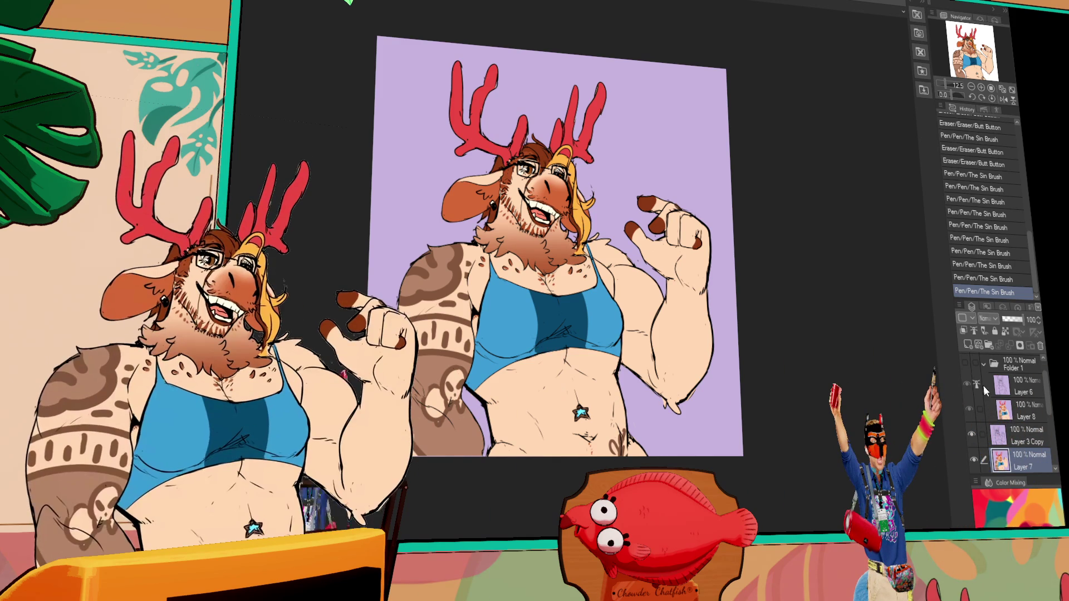
scroll(983, 385, up, 2)
scroll(985, 423, down, 2)
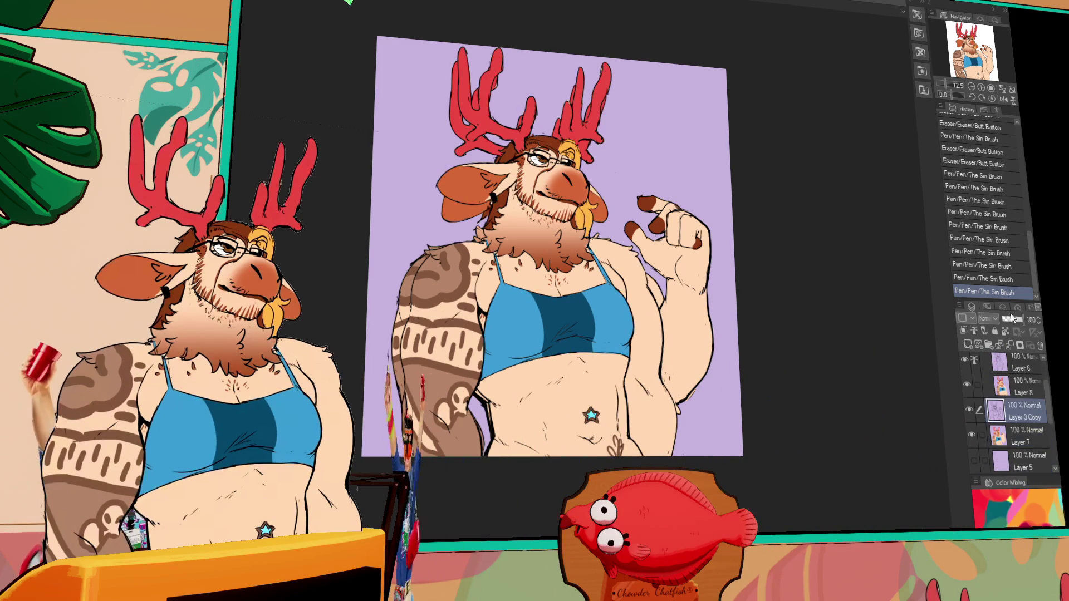
Create Folder 2 and move Layer 3 Copy into it
click(991, 344)
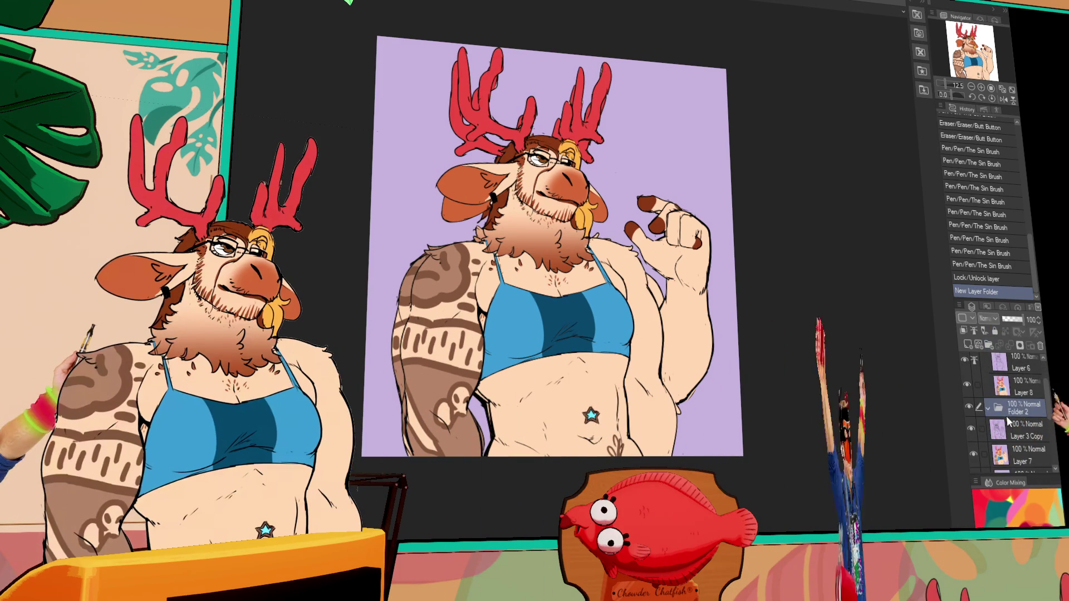
drag(1023, 433, 1023, 433)
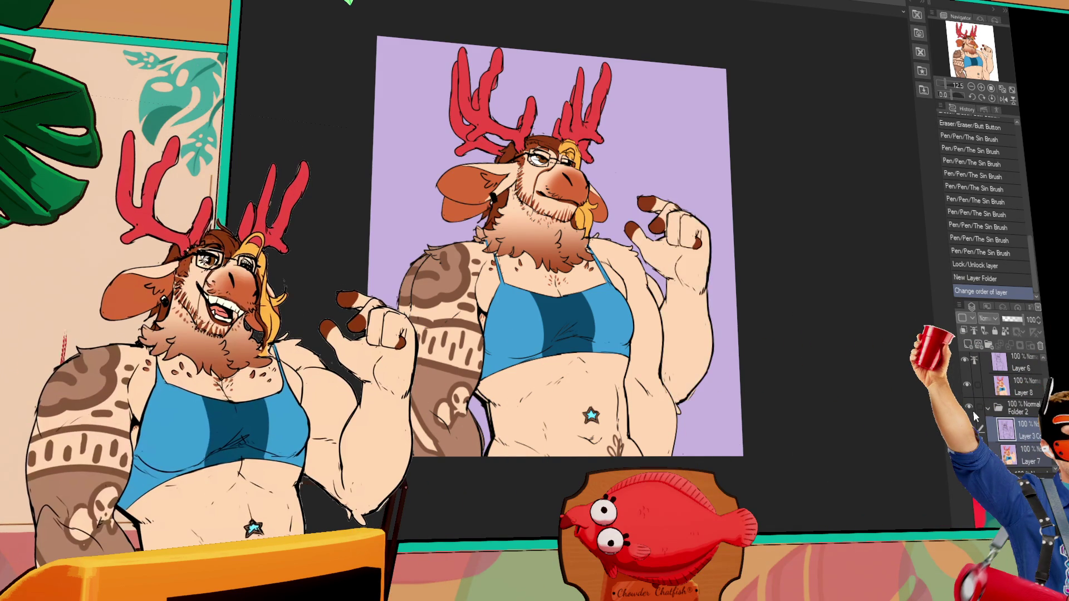
scroll(633, 294, up, 3)
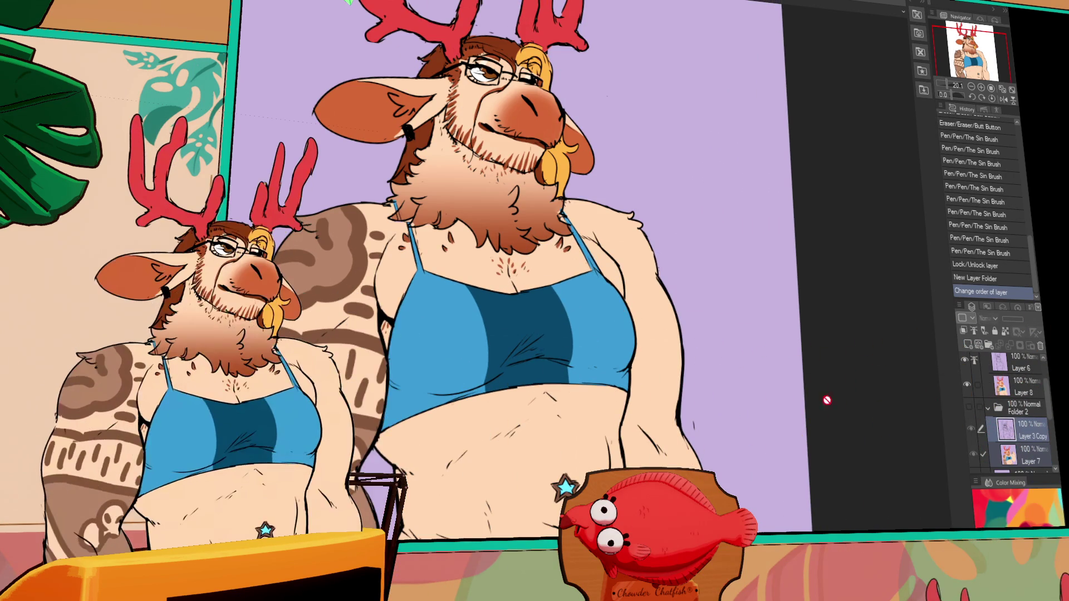
drag(827, 401, 844, 412)
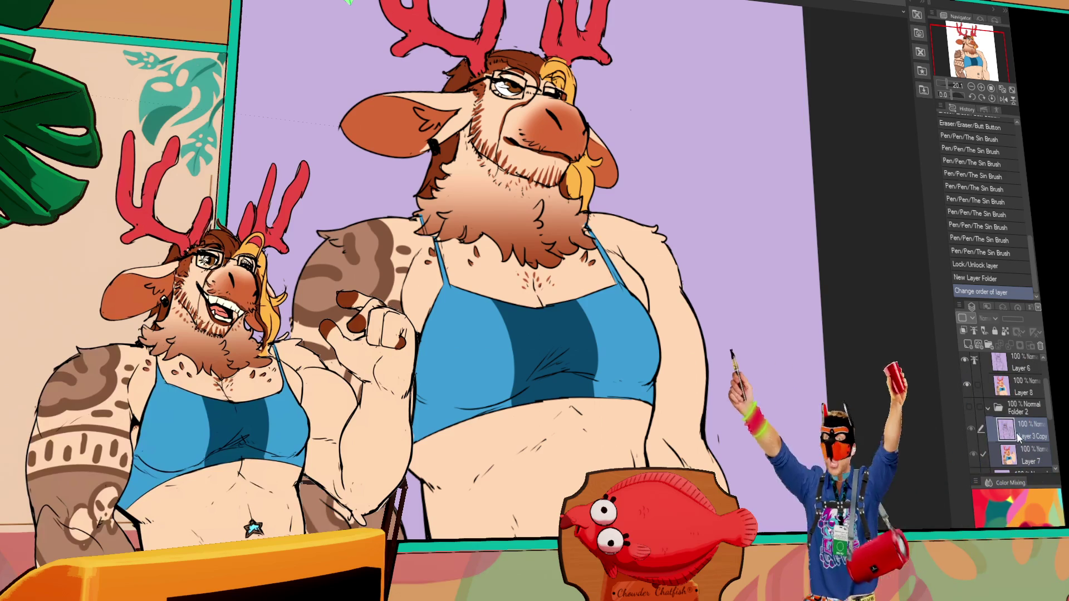
On Layer 6, lasso part of the waist sketch, nudge it right, then erase and redraw
click(1019, 363)
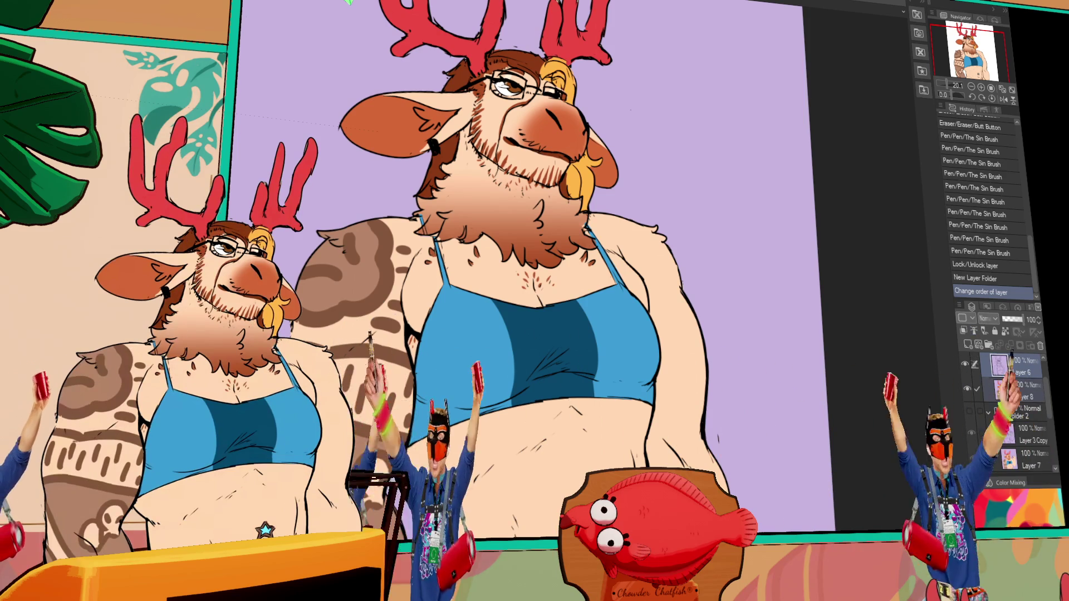
mouse_move(532, 468)
mouse_down()
mouse_move(461, 472)
mouse_move(456, 518)
mouse_move(434, 537)
mouse_move(409, 534)
mouse_up()
drag(467, 455, 473, 457)
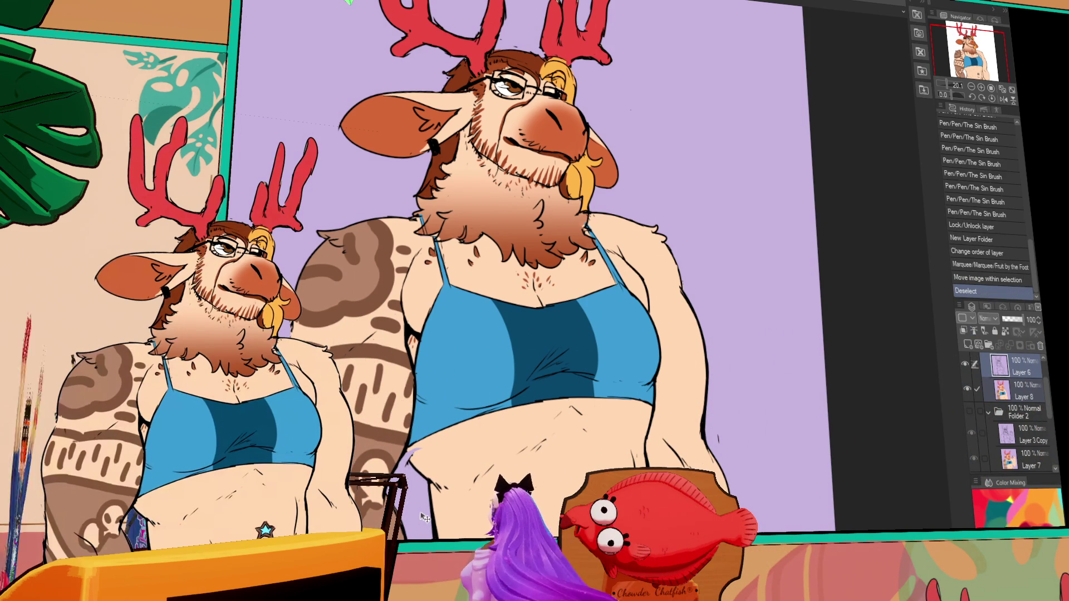
drag(412, 464, 412, 440)
drag(412, 435, 413, 422)
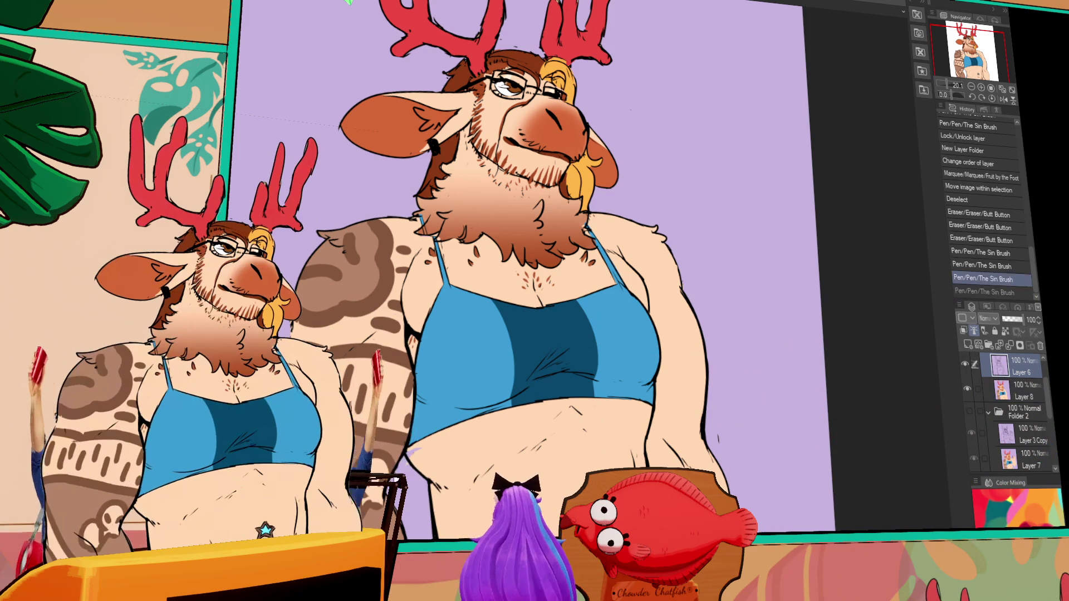
Undo the last stroke, erase part of the lines, and draw a new stroke
key(ctrl+z)
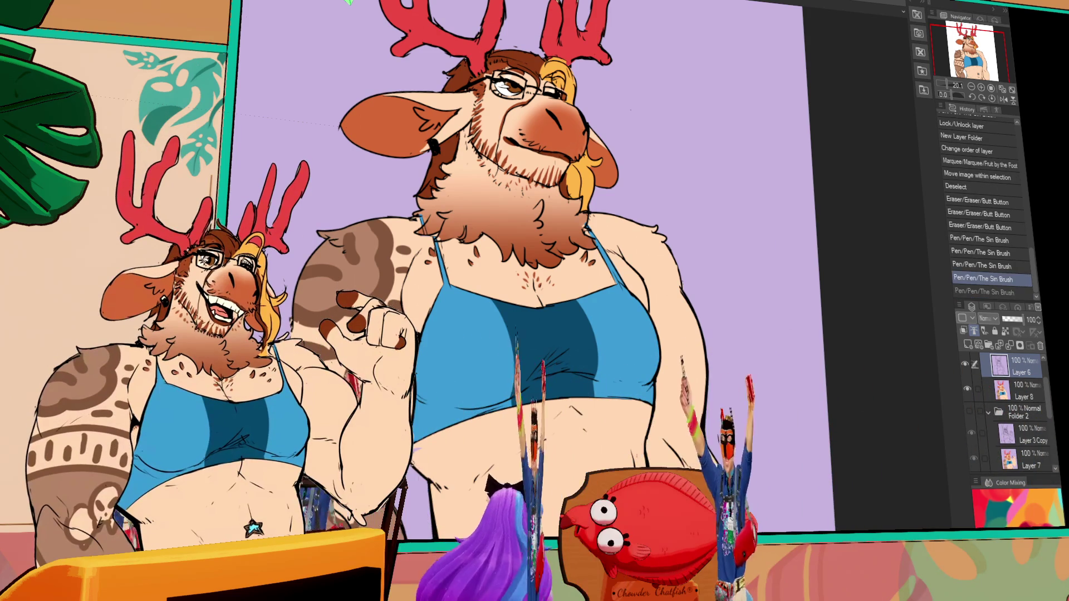
mouse_move(413, 446)
mouse_down()
mouse_move(412, 434)
mouse_move(408, 457)
mouse_up()
drag(717, 279, 708, 301)
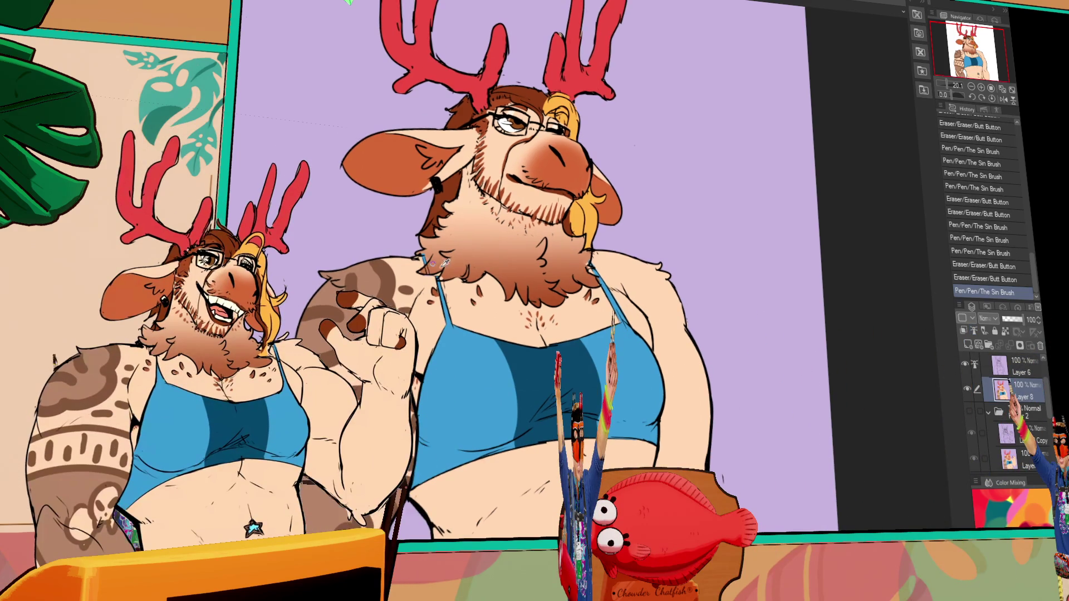
drag(440, 255, 446, 258)
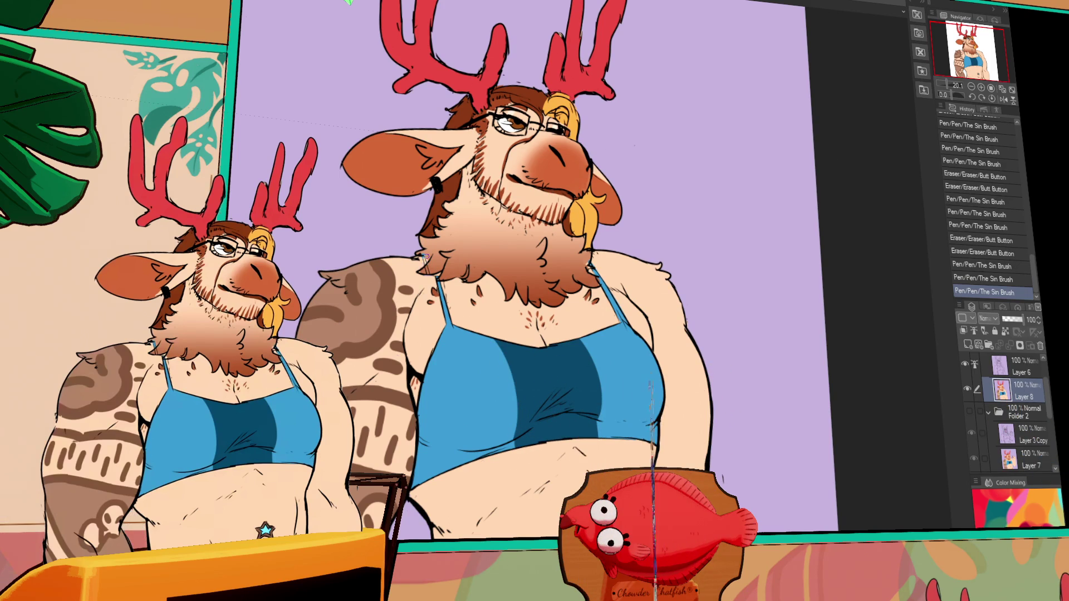
Erase a stray mark on Layer 6, then add small strokes on Layer 8
key(alt+bracketright)
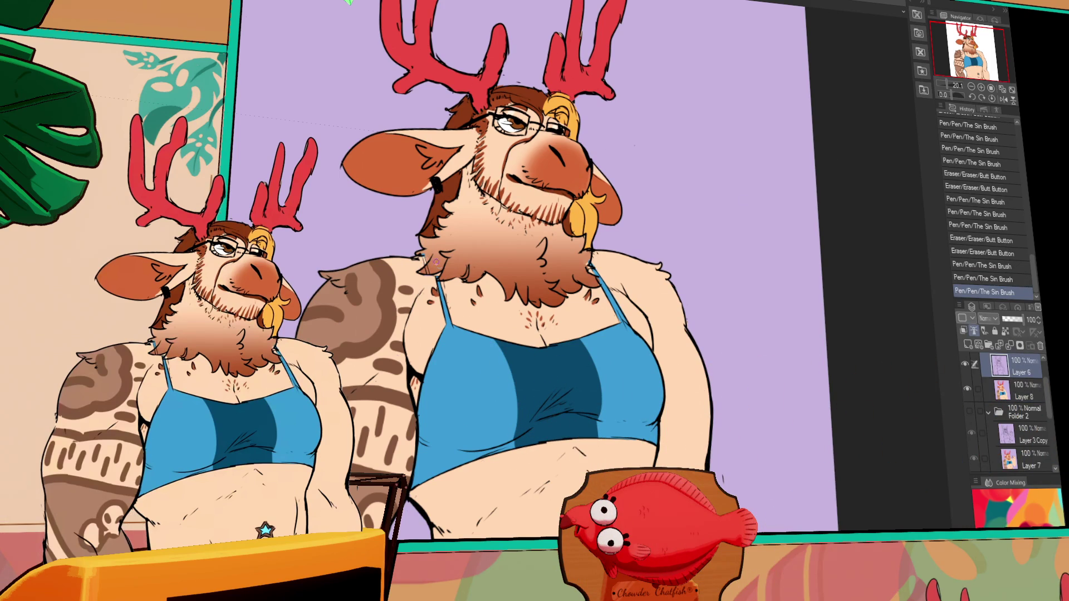
click(432, 269)
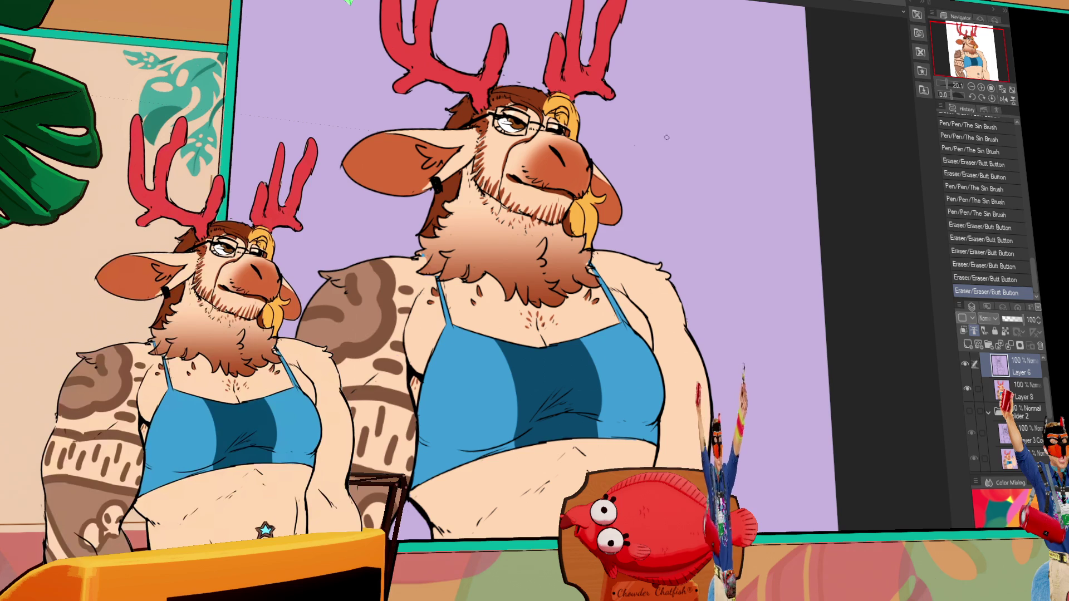
drag(643, 387, 639, 384)
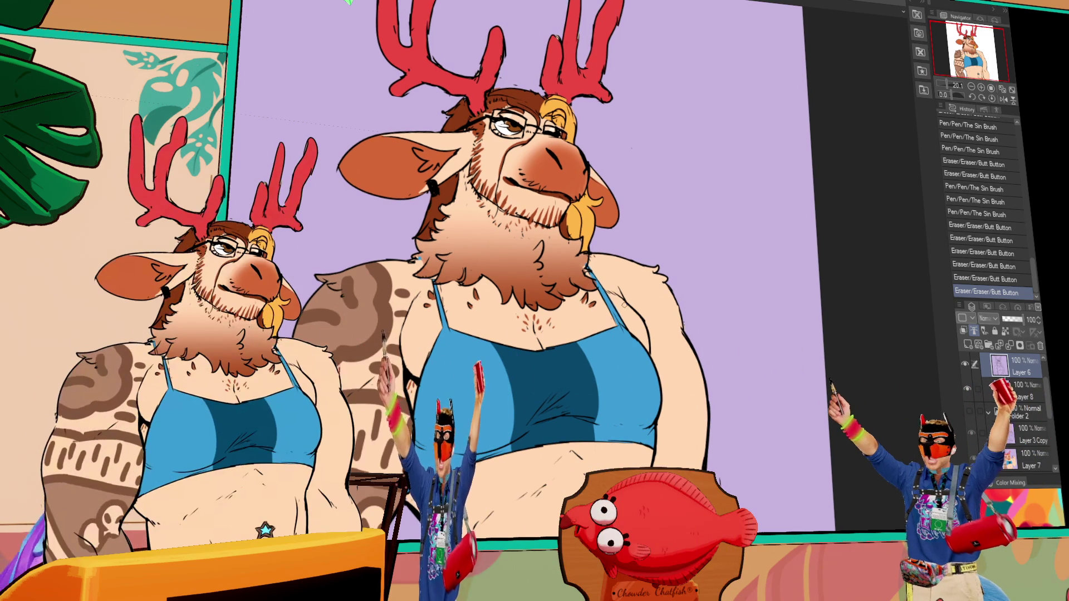
key(alt+bracketleft)
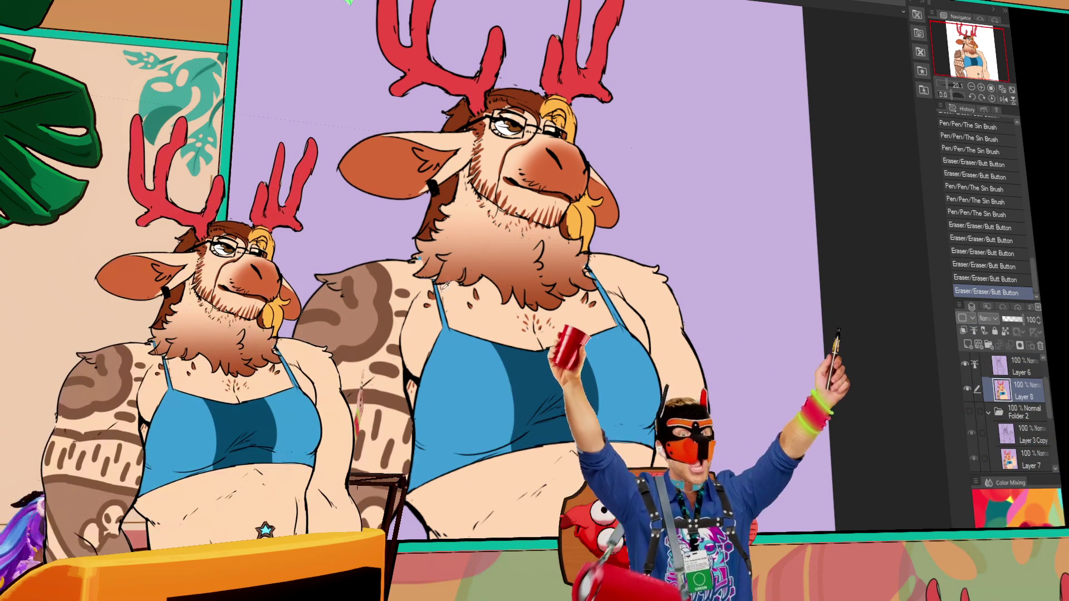
click(433, 277)
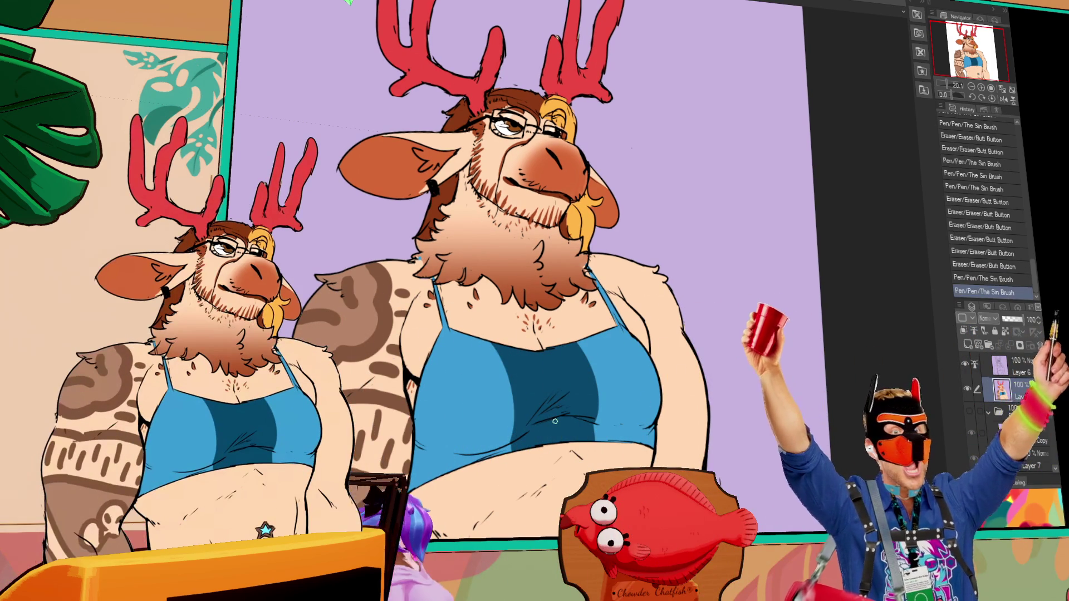
click(537, 434)
Zoom to check the figure, then merge Layer 6 down with Ctrl+E
scroll(537, 434, down, 2)
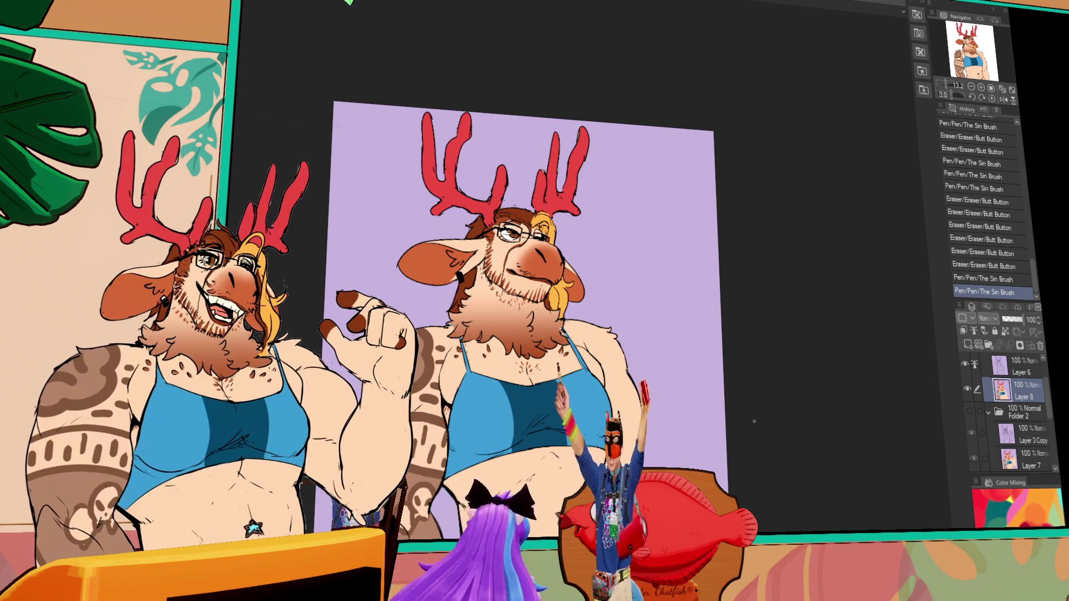
scroll(782, 457, down, 2)
scroll(782, 458, up, 3)
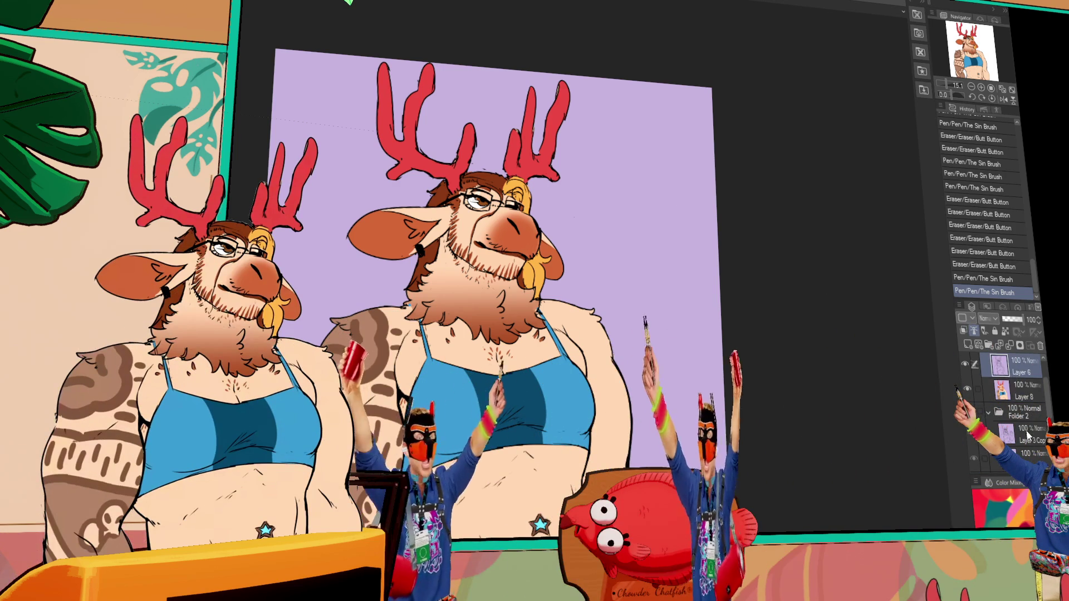
key(ctrl+e)
Merge Folder 2's contents into Layer 7, hide the raised-hand layer, and lower the resolution
click(1024, 410)
key(ctrl+e)
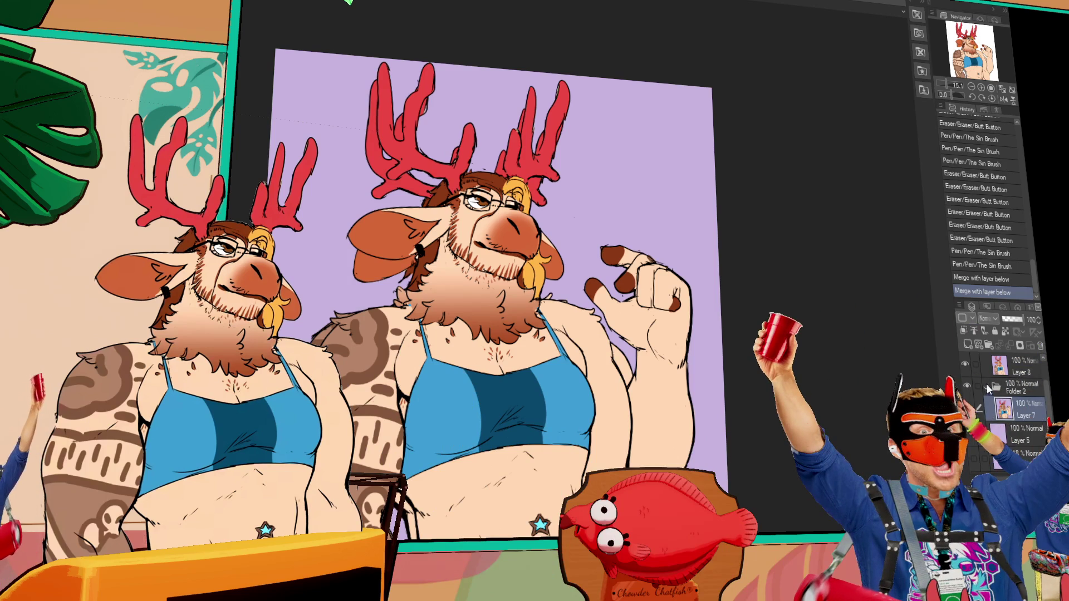
click(969, 409)
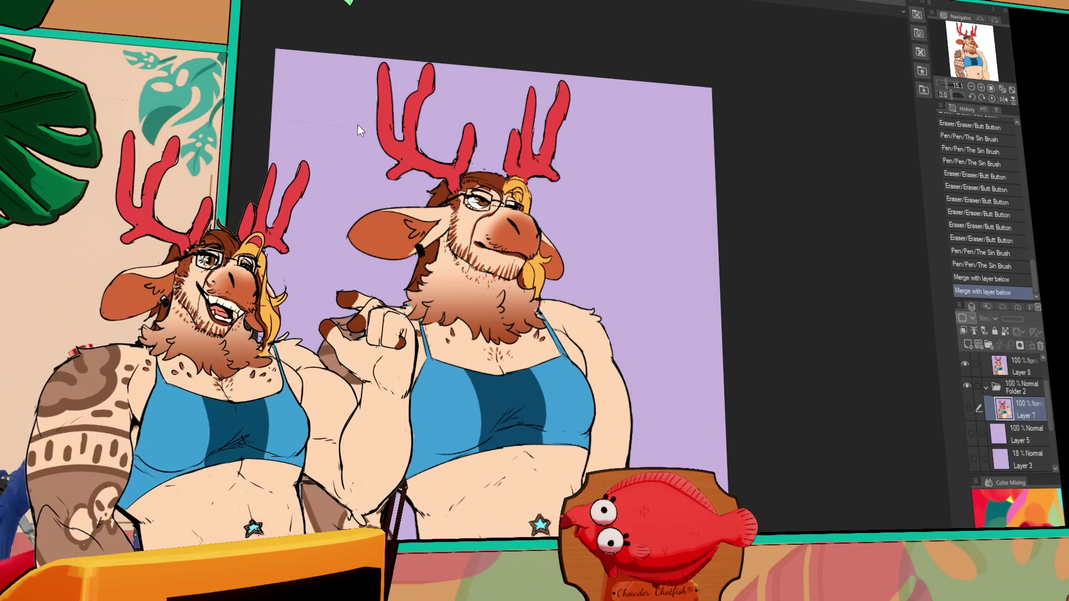
key(Return)
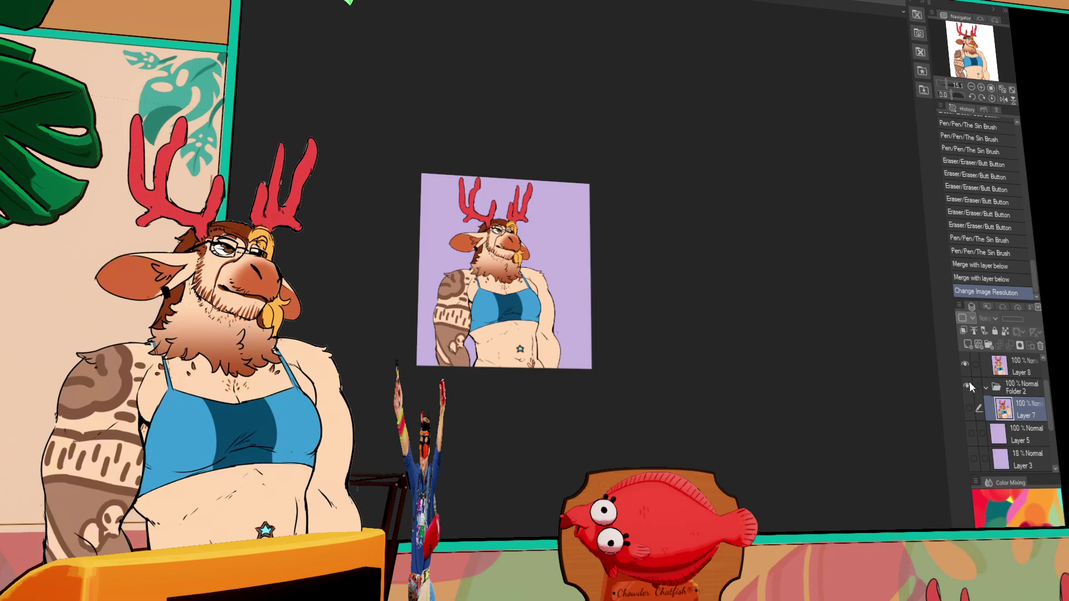
Toggle the folder's eye off and back on so all artwork layers show
scroll(969, 407, up, 2)
click(969, 410)
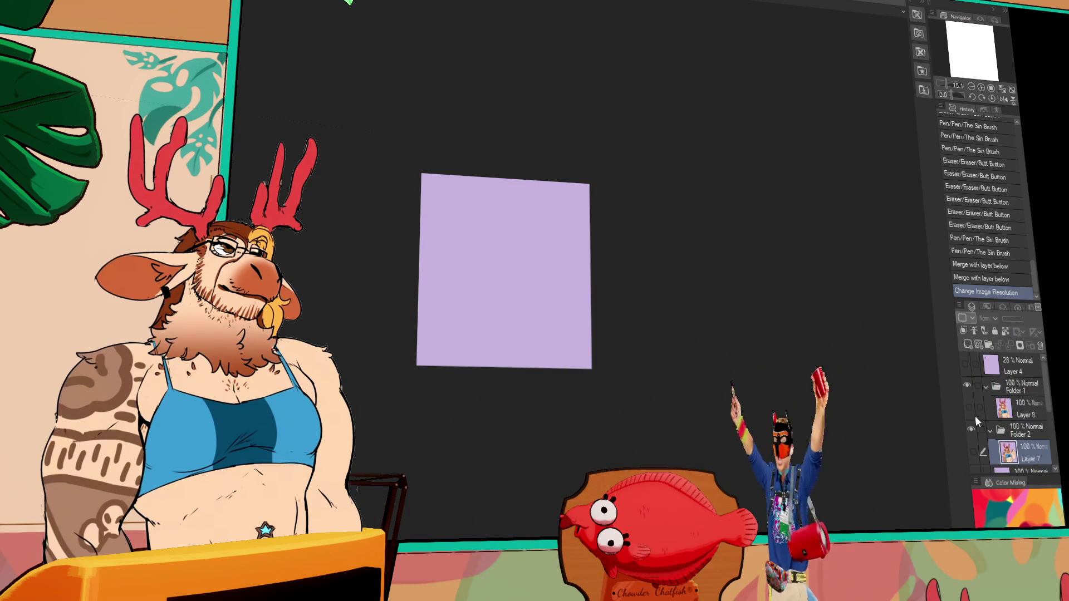
click(973, 452)
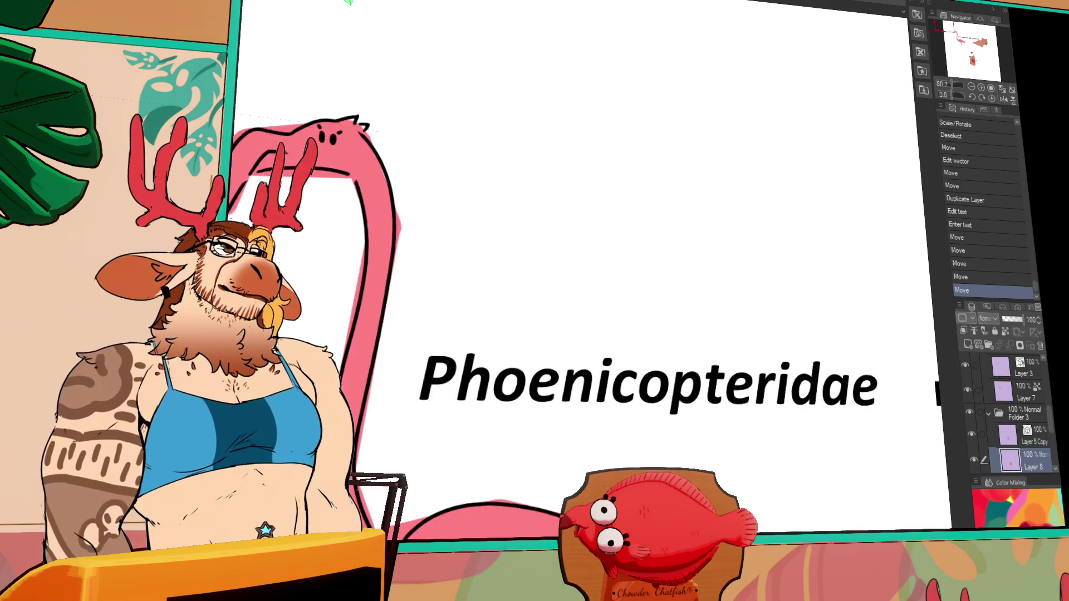
Zoom in on the lion head drawing with pink feathers in the other open canvas
scroll(487, 240, up, 4)
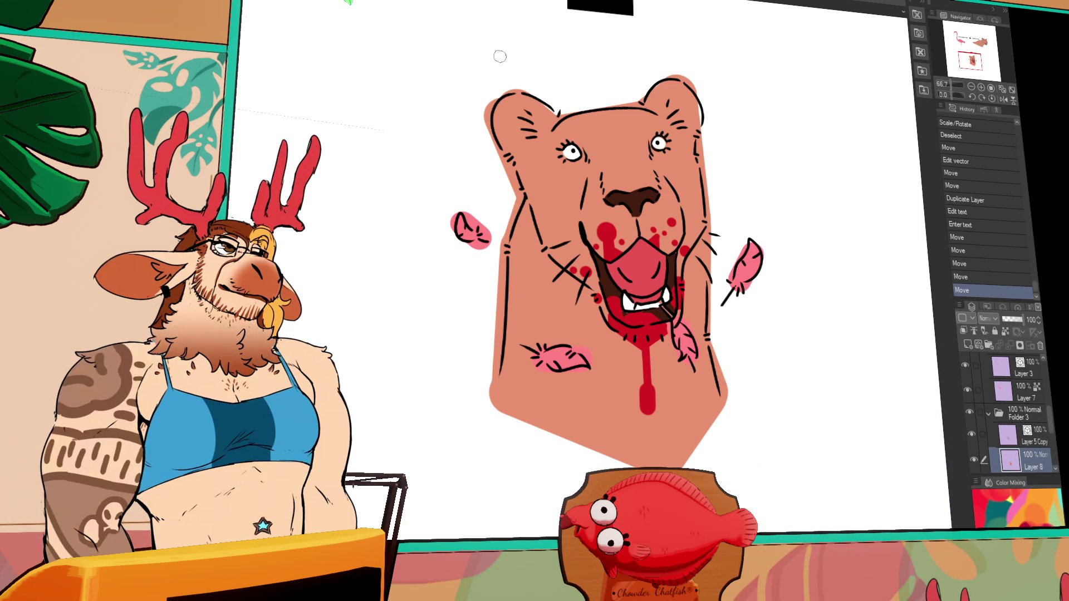
Pan the lion drawing within the view
drag(406, 49, 351, 110)
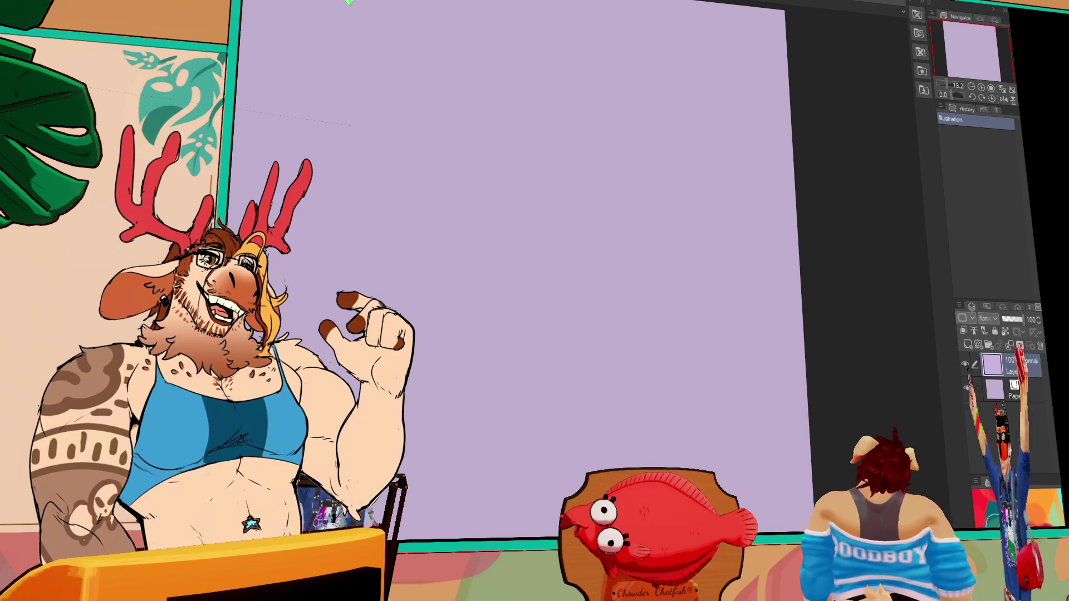
Select the Paper layer and zoom in on the lilac canvas
click(1011, 394)
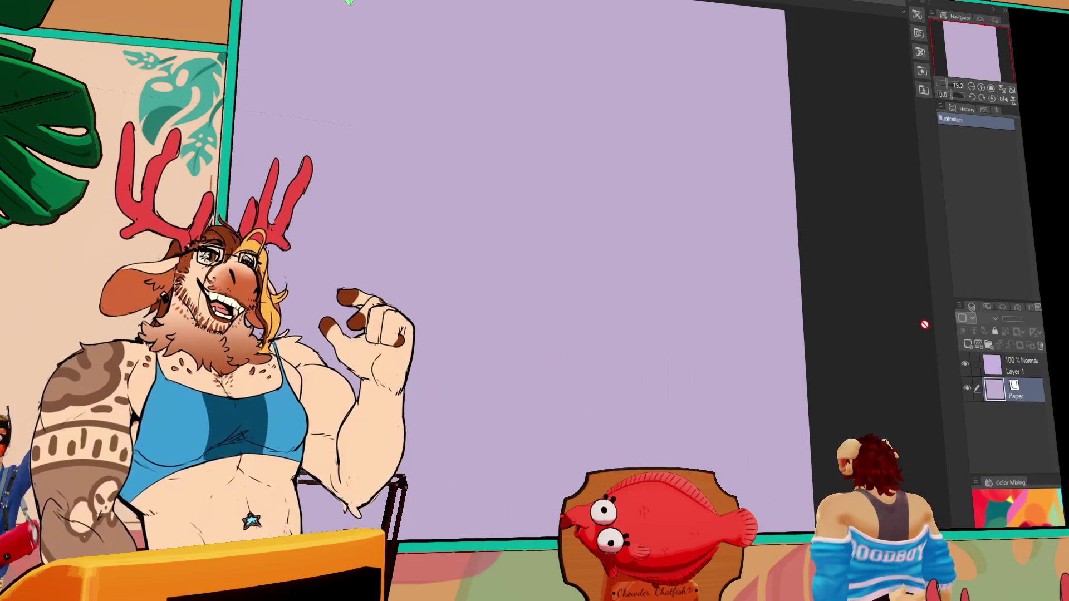
click(981, 88)
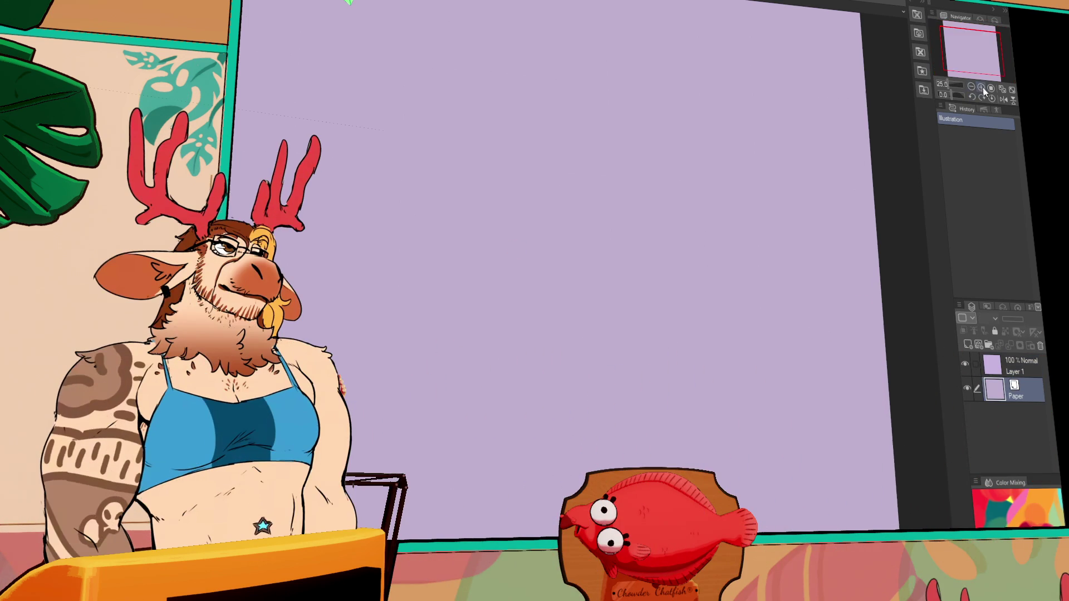
click(981, 88)
scroll(680, 389, up, 3)
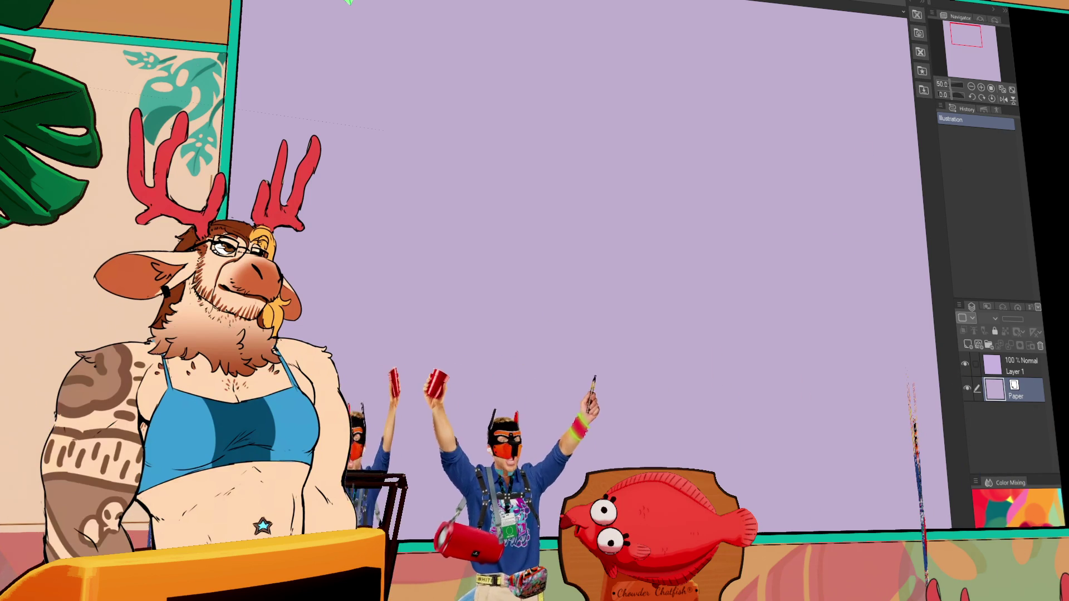
Add vector Layer 2 and draw a first black vertical test line
click(978, 344)
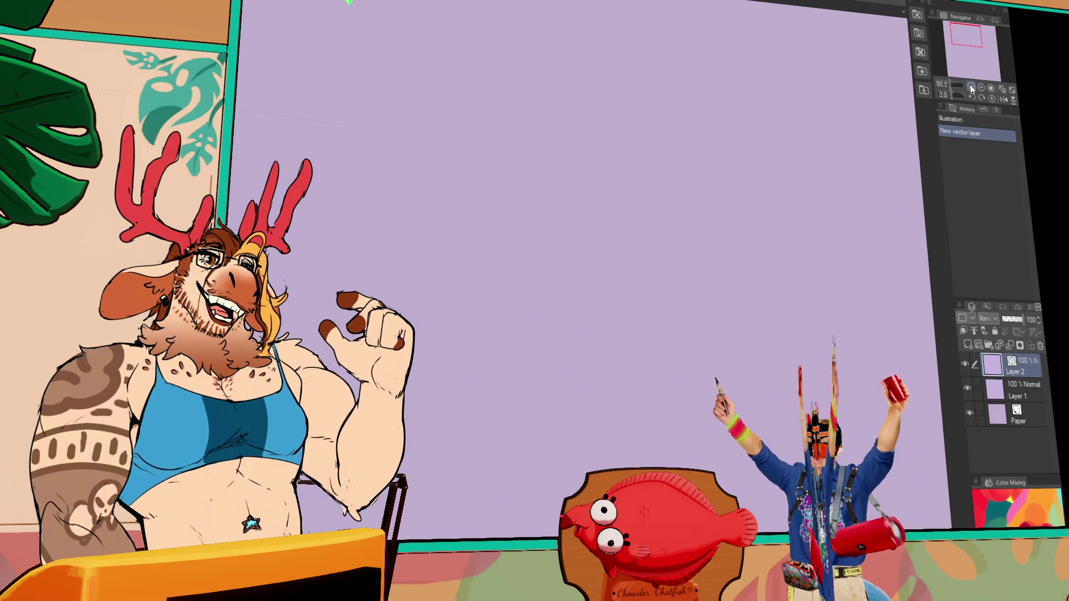
scroll(788, 178, down, 1)
drag(573, 25, 573, 251)
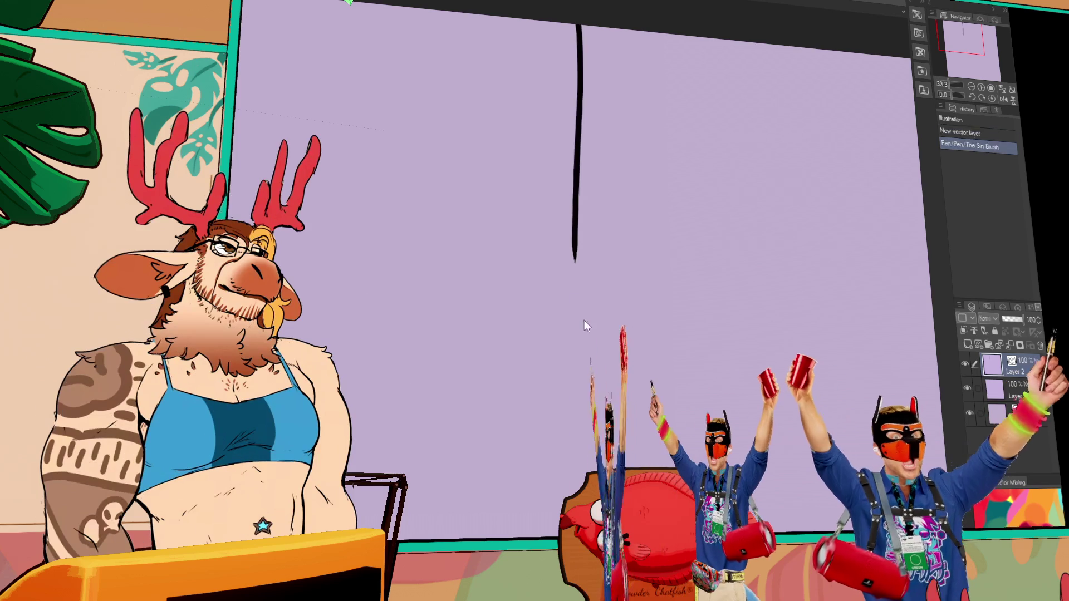
Sketch trial lines and head arcs on Layer 2, undoing them to start over
mouse_move(583, 320)
mouse_down()
mouse_move(914, 128)
mouse_move(914, 440)
mouse_up()
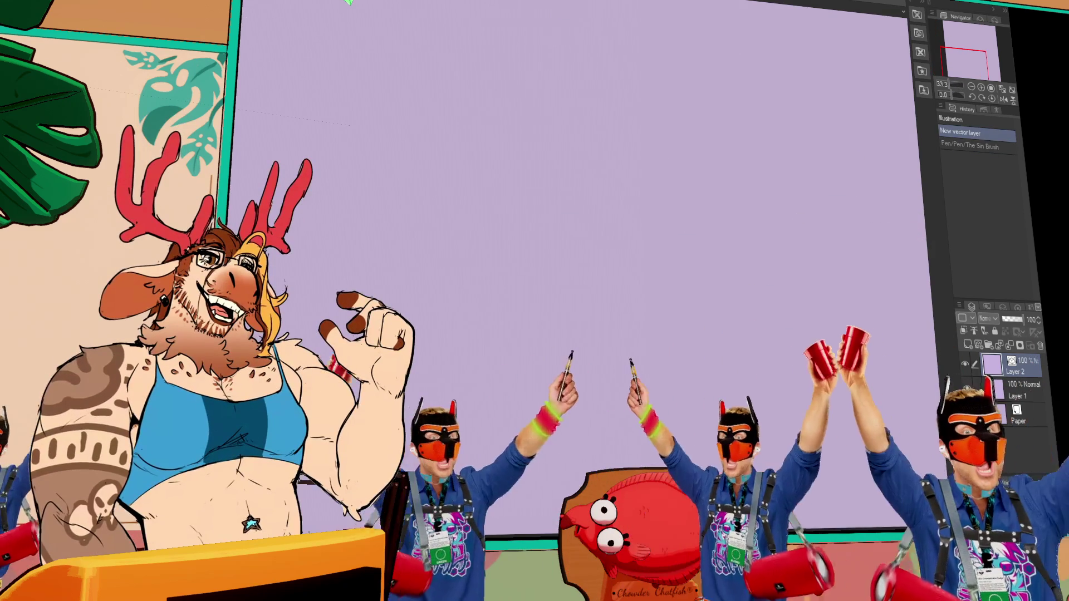
drag(228, 186, 530, 300)
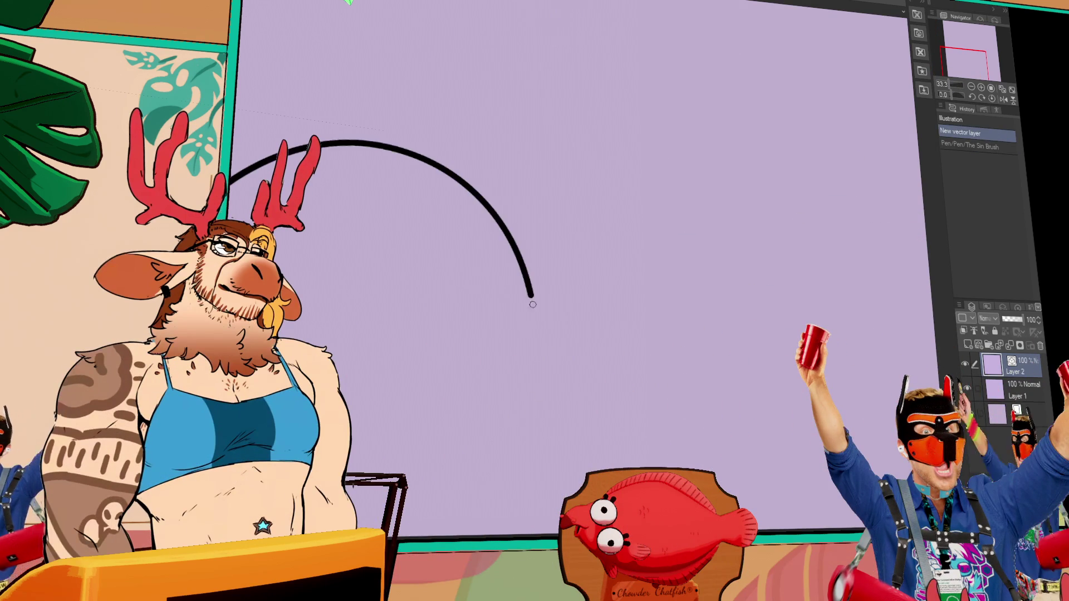
key(ctrl+z)
mouse_move(231, 127)
mouse_down()
mouse_move(607, 328)
mouse_move(594, 340)
mouse_move(445, 224)
mouse_up()
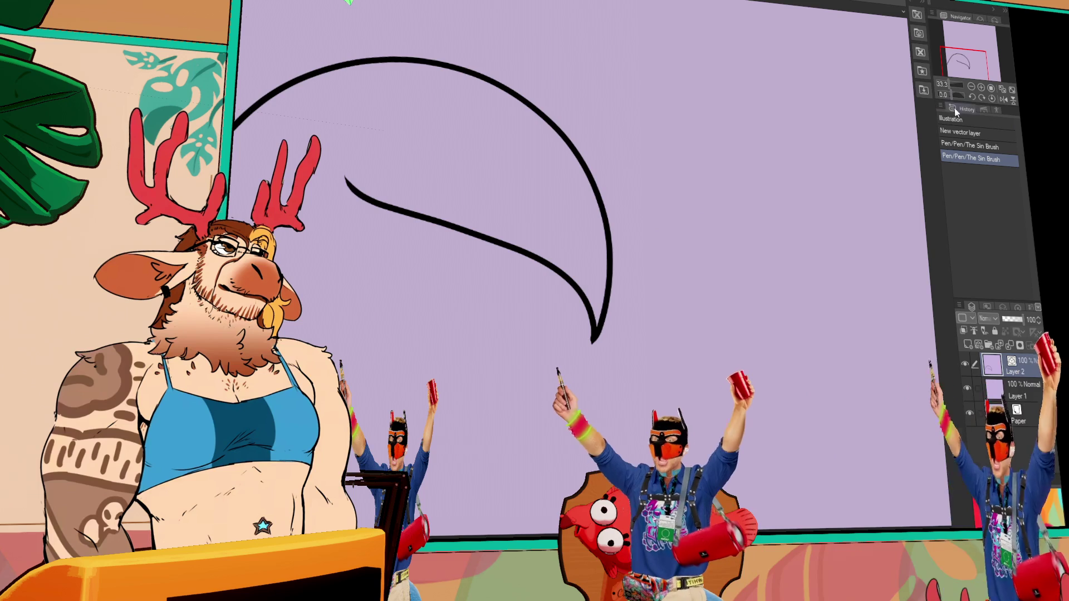
click(971, 87)
click(981, 87)
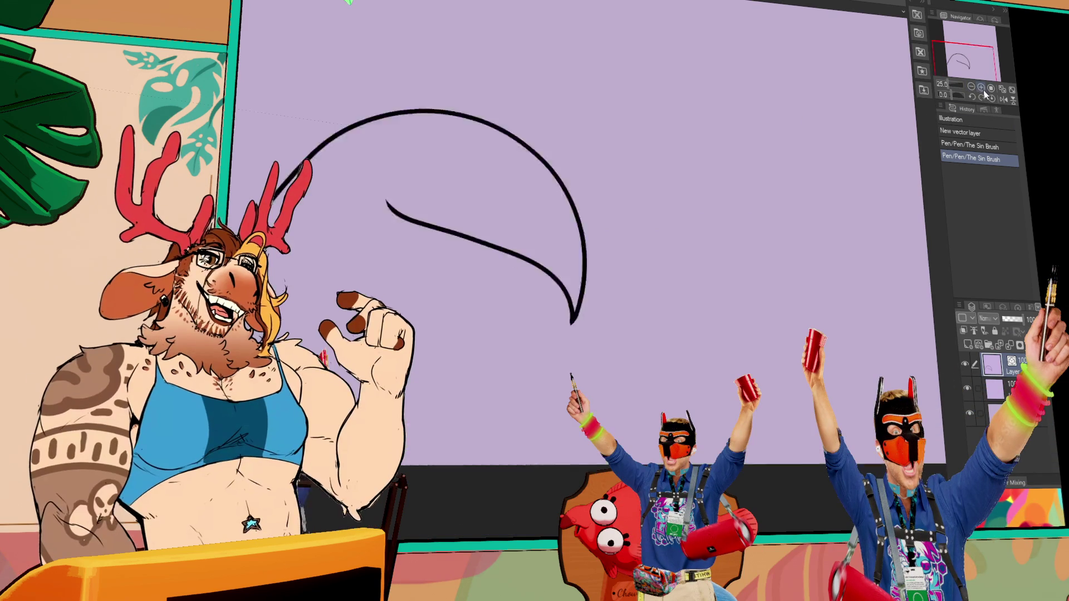
click(981, 87)
key(ctrl+z)
key(ctrl+z)
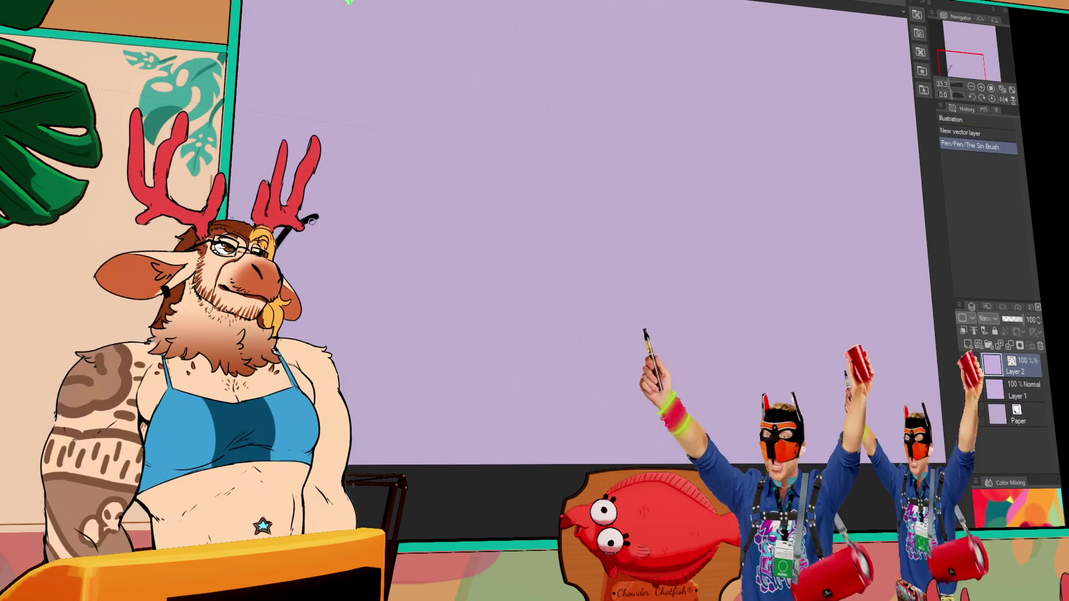
drag(281, 266, 393, 344)
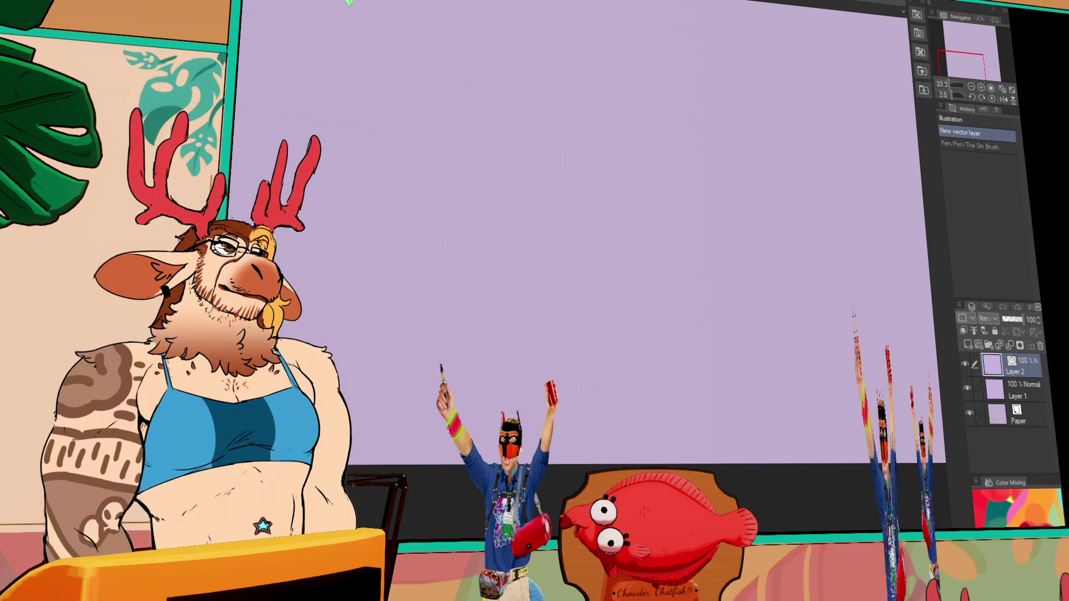
key(ctrl+z)
Reframe the view and retry the hook-shaped body outline and inner curve strokes
click(981, 87)
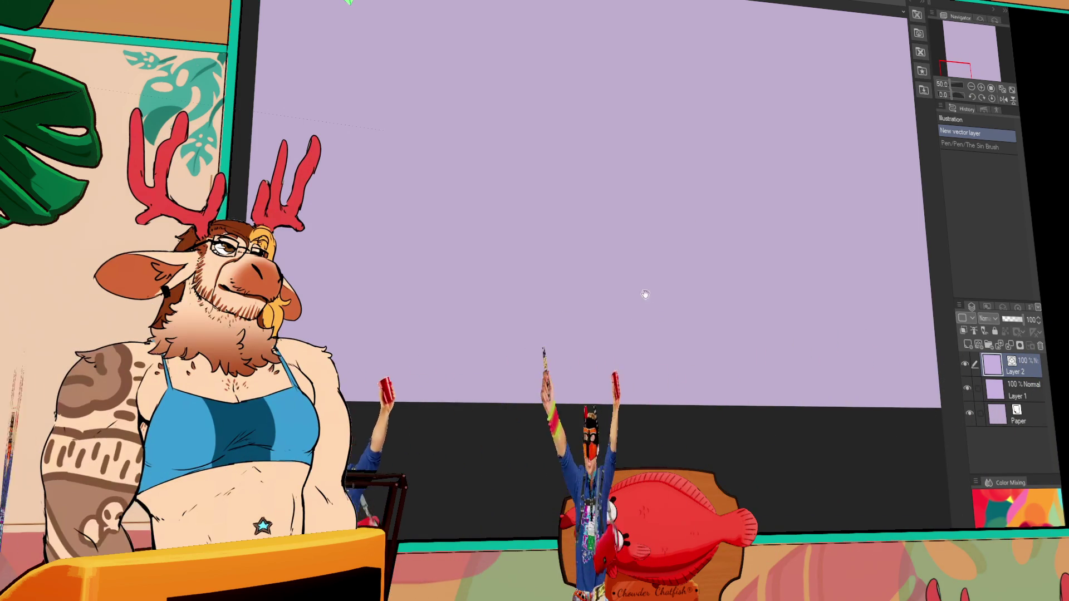
drag(473, 347, 488, 436)
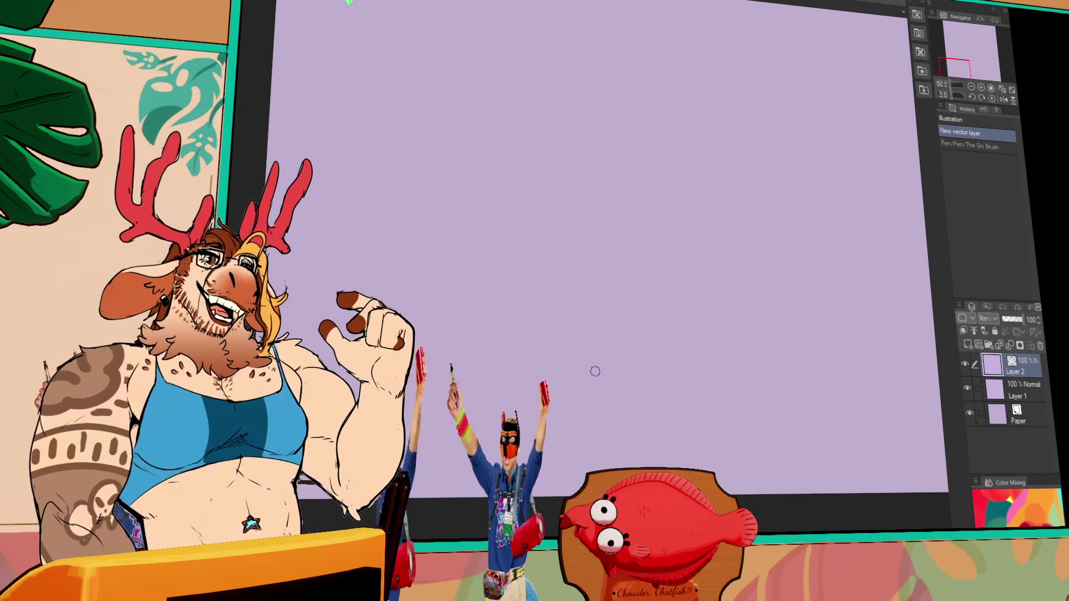
drag(598, 356, 606, 287)
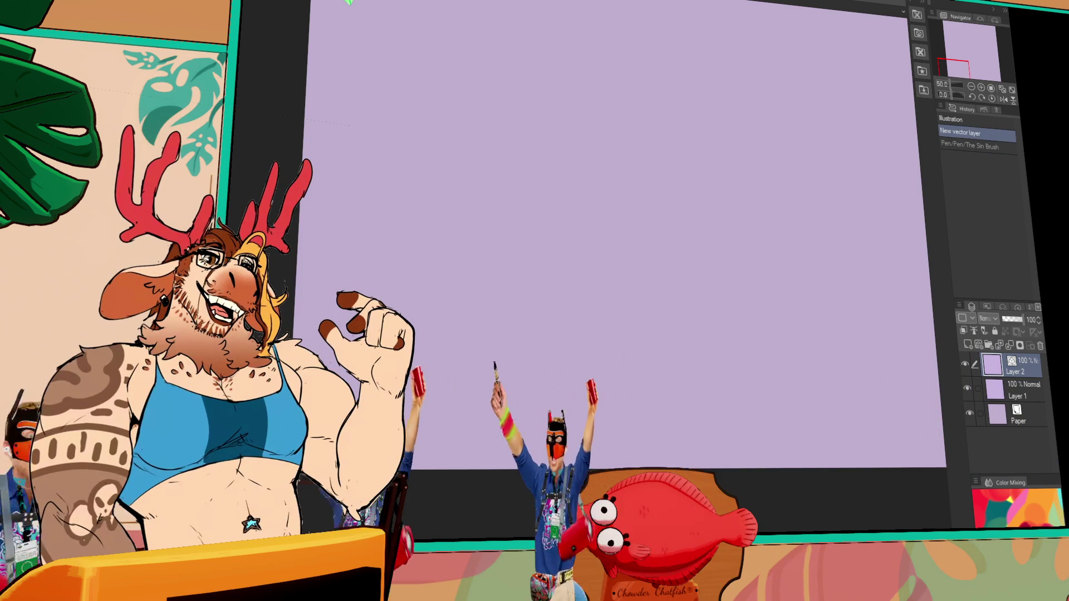
drag(315, 348, 392, 259)
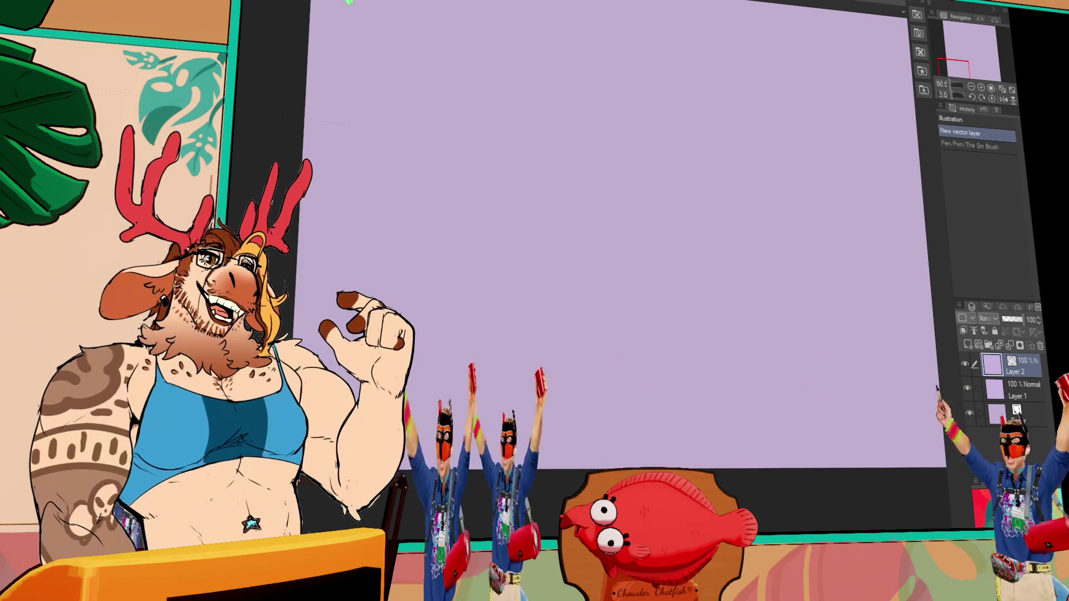
key(ctrl+z)
mouse_move(311, 345)
mouse_down()
mouse_move(497, 280)
mouse_move(494, 358)
mouse_up()
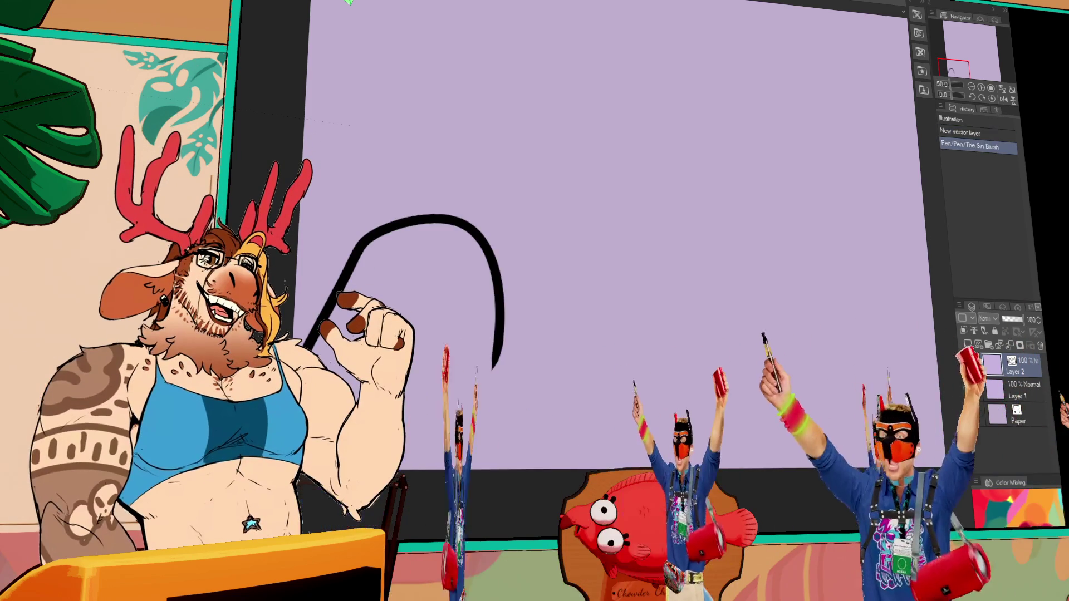
key(ctrl+z)
mouse_move(301, 341)
mouse_down()
mouse_move(536, 323)
mouse_move(520, 392)
mouse_move(339, 276)
mouse_move(504, 389)
mouse_move(372, 301)
mouse_up()
key(ctrl+z)
key(ctrl+z)
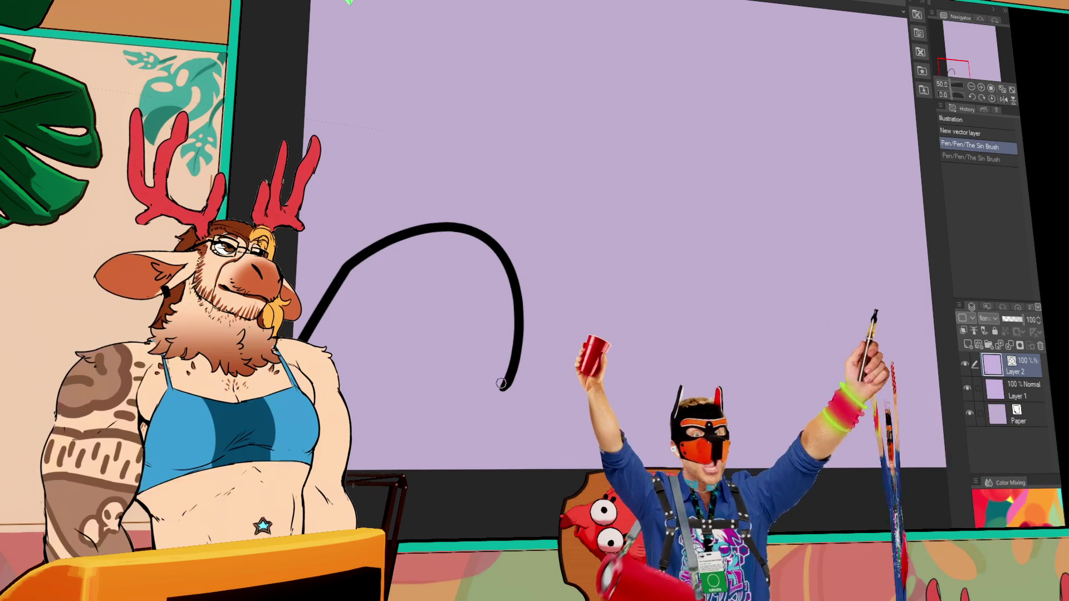
drag(504, 384, 383, 278)
key(ctrl+z)
mouse_move(301, 341)
mouse_down()
mouse_move(511, 275)
mouse_move(502, 410)
mouse_move(383, 237)
mouse_up()
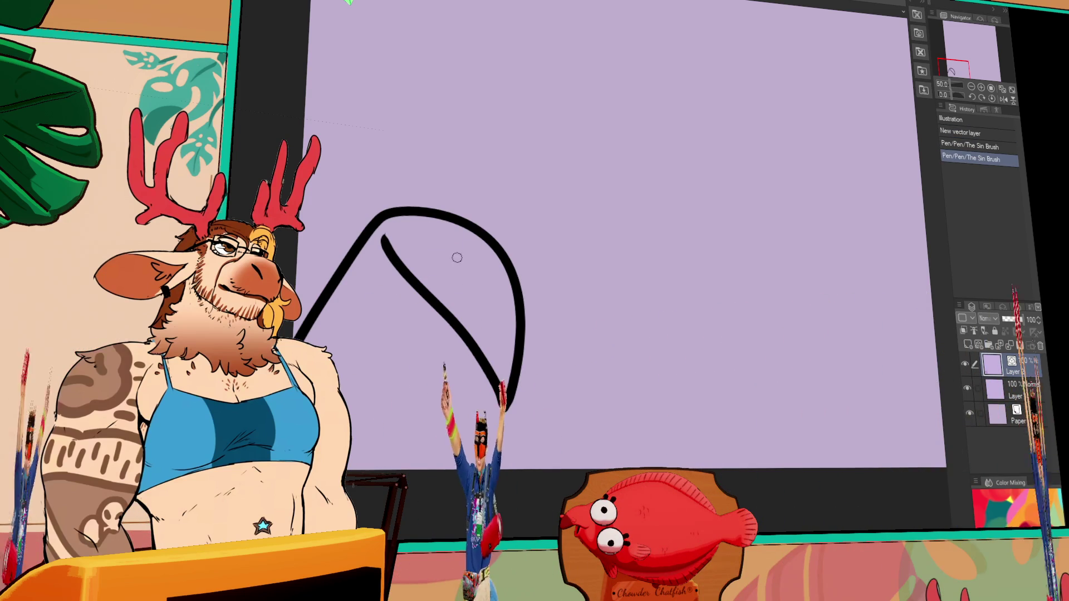
key(ctrl+z)
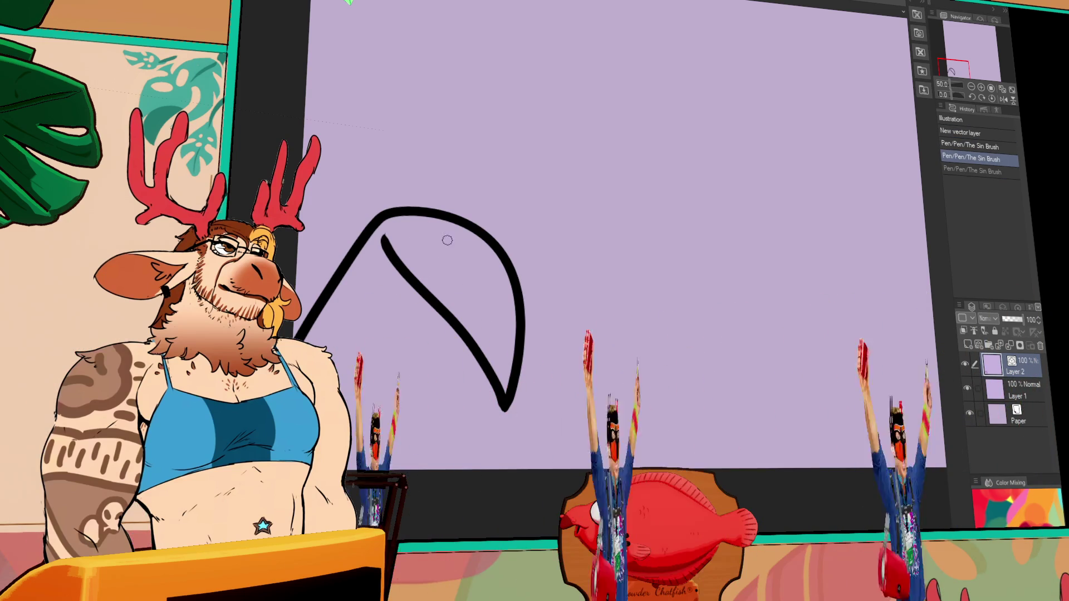
Draw the first eye loop inside the head and adjust its lower curve
drag(414, 233, 500, 282)
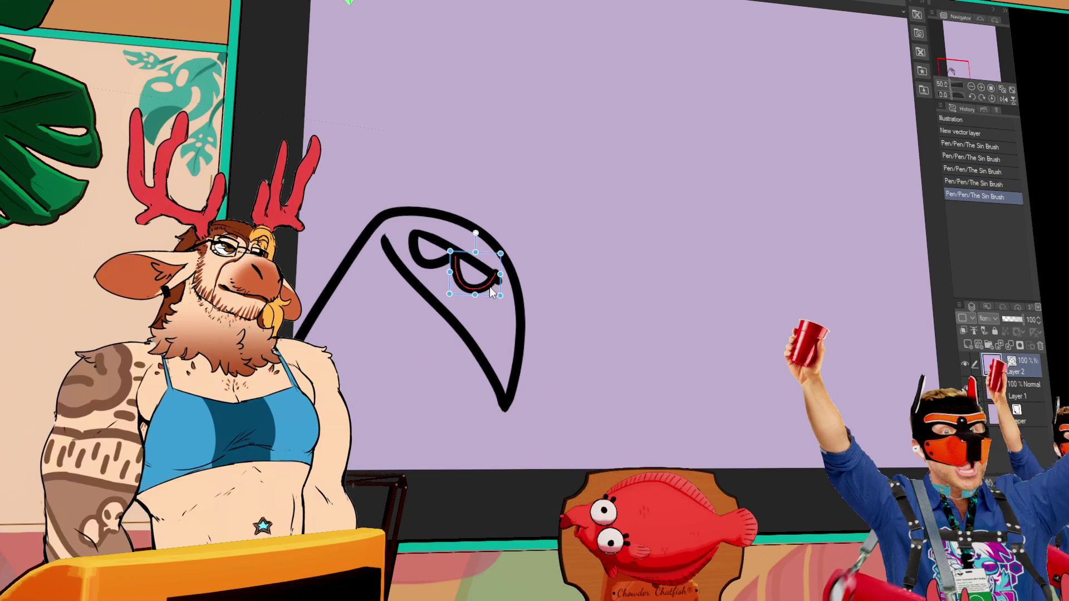
drag(492, 293, 486, 293)
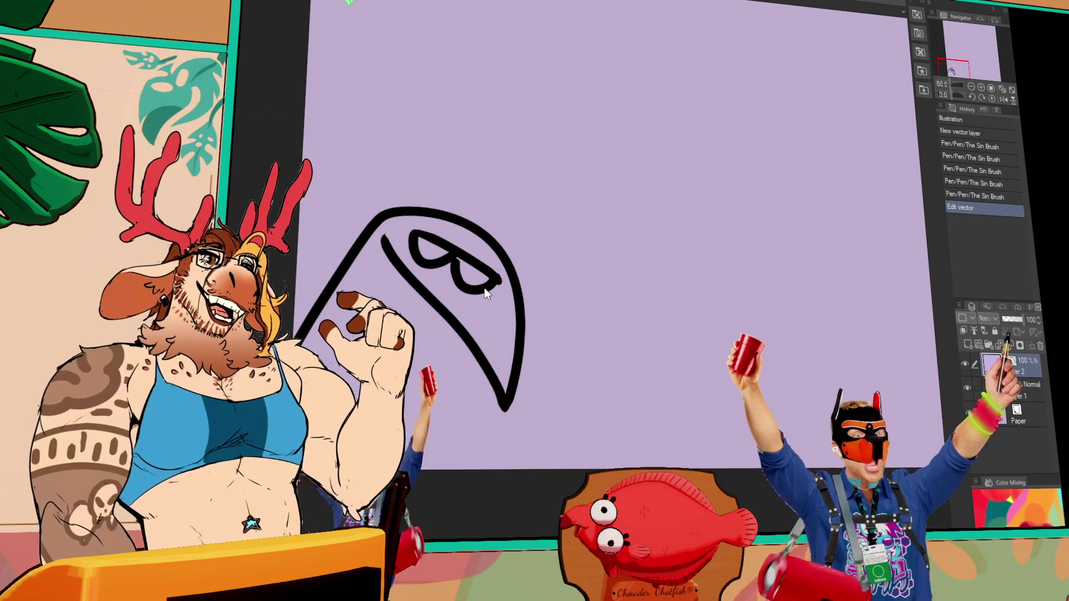
click(486, 294)
click(610, 174)
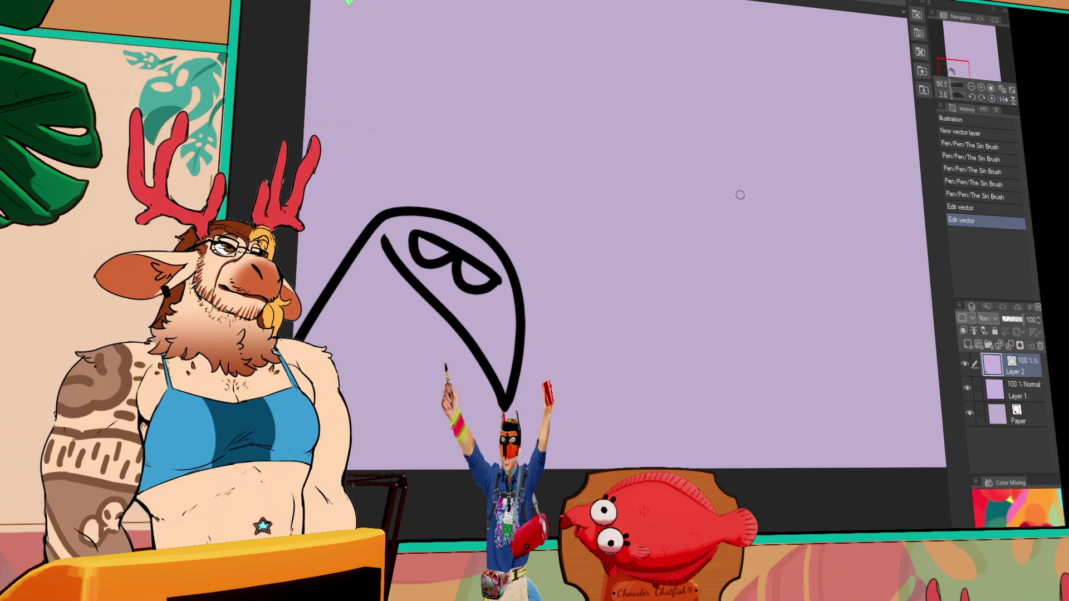
Select and edit the upper eye stroke with the Object tool
drag(580, 275, 723, 312)
click(543, 278)
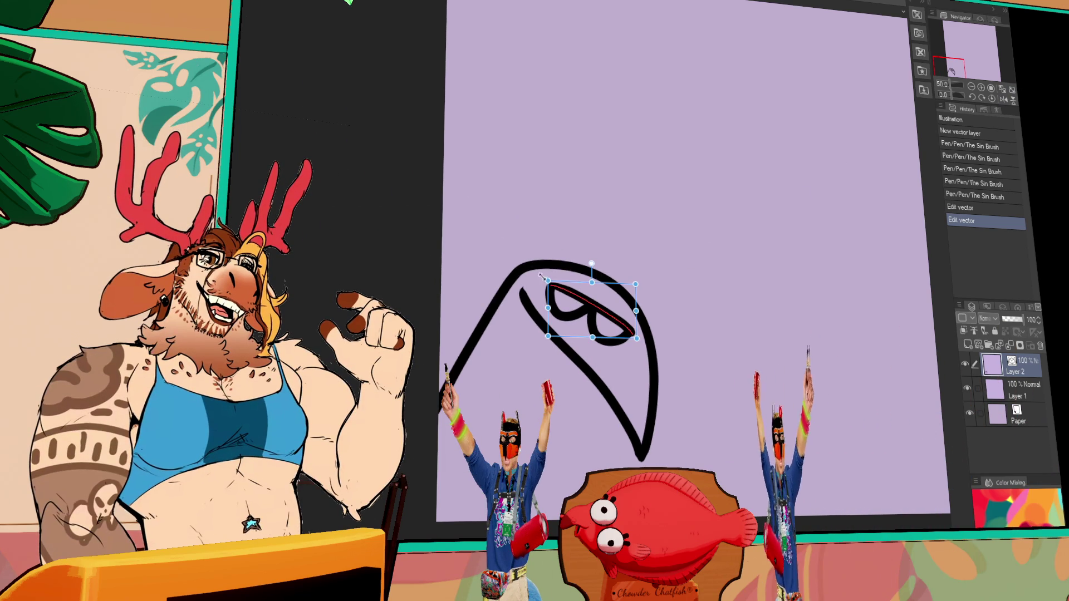
click(548, 279)
click(543, 279)
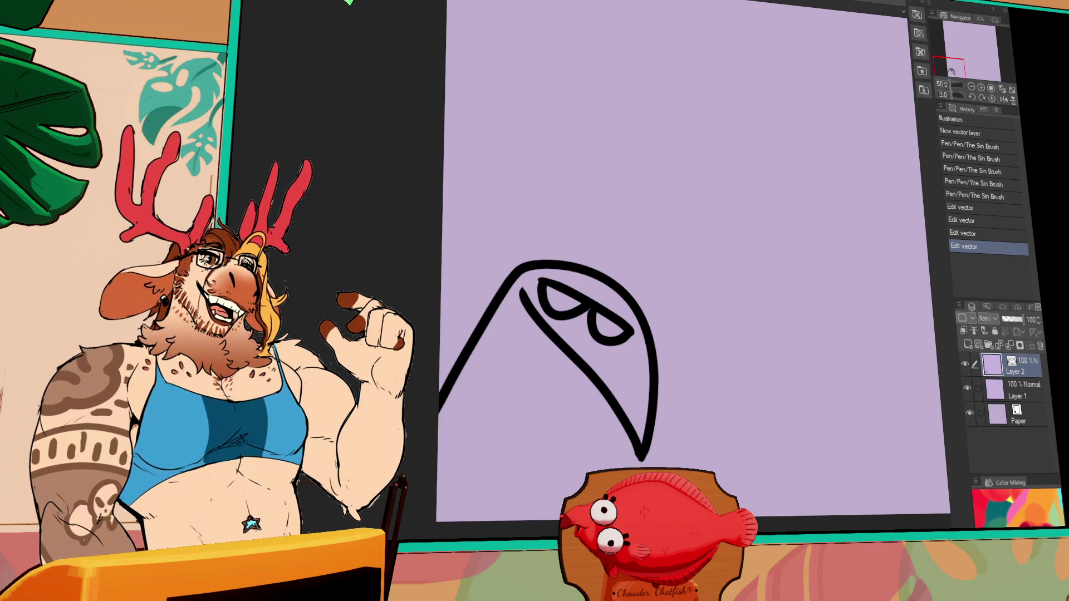
Add a pupil stroke to the right eye and restore the diagonal stroke
drag(604, 326, 446, 515)
key(ctrl+y)
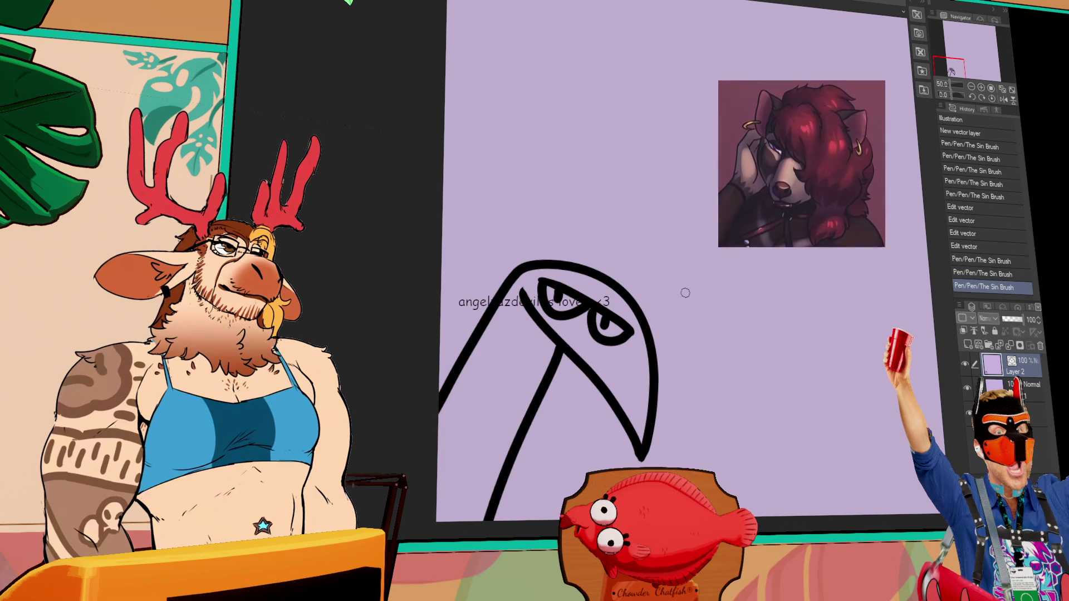
drag(671, 313, 675, 370)
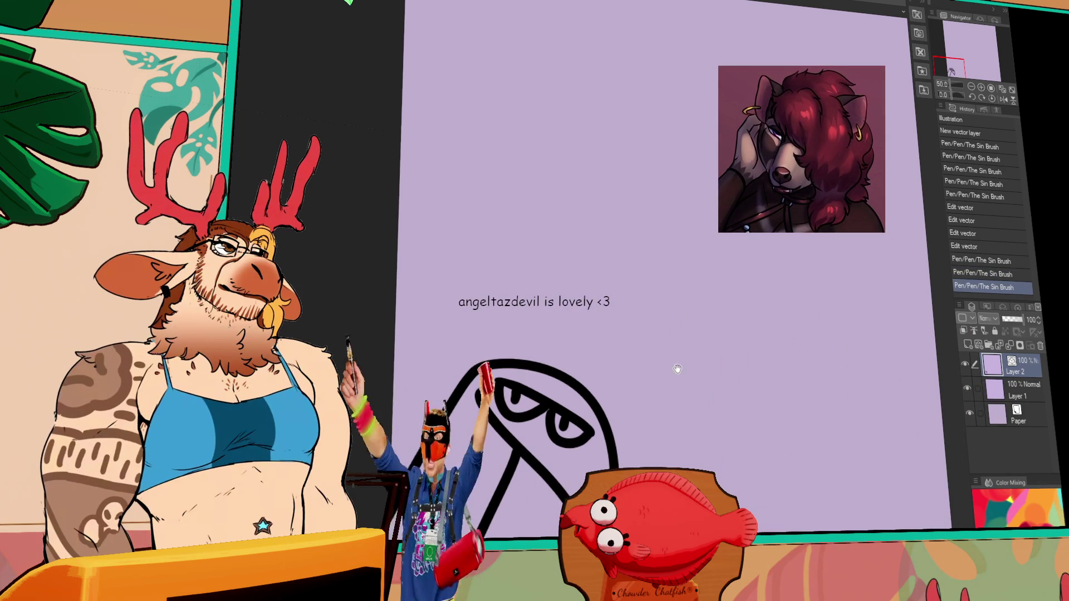
drag(693, 304, 677, 248)
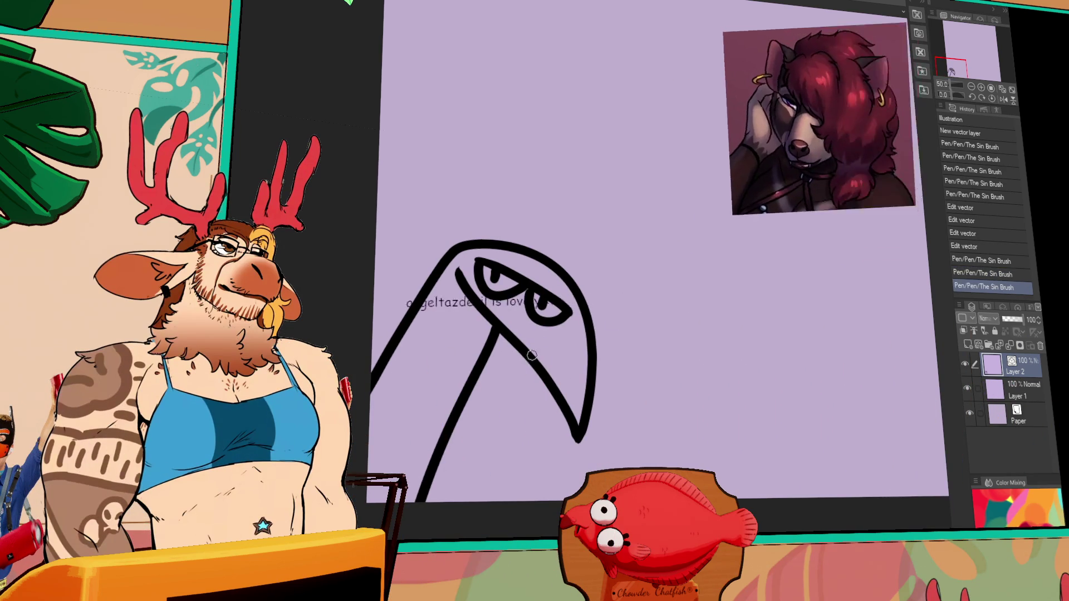
Draw a wavy inner stroke and a small wavy mouth at the creature's bottom
drag(564, 407, 499, 451)
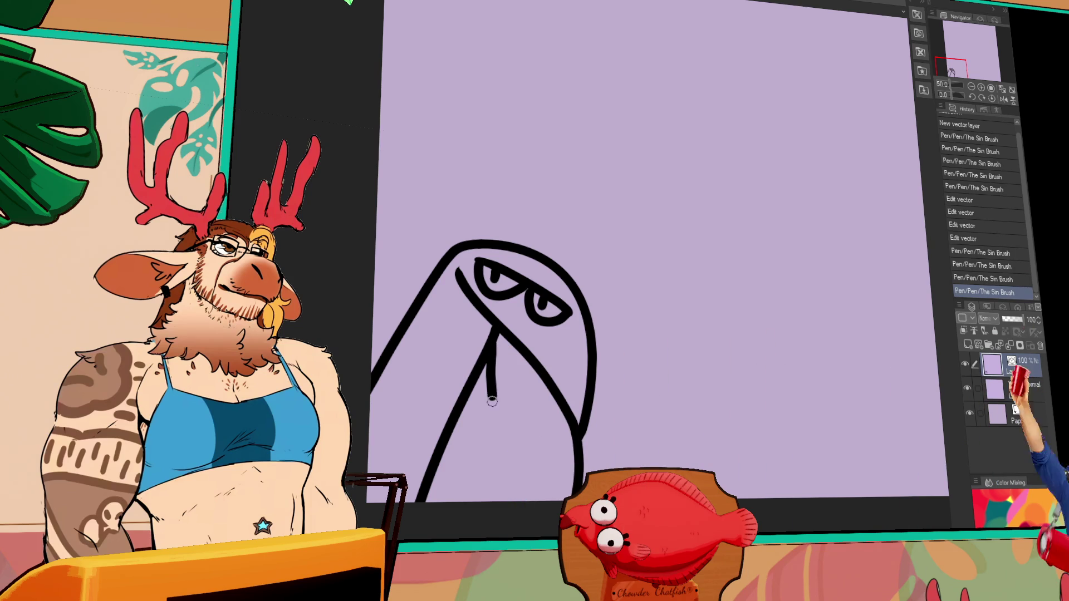
key(ctrl+z)
drag(492, 362, 485, 481)
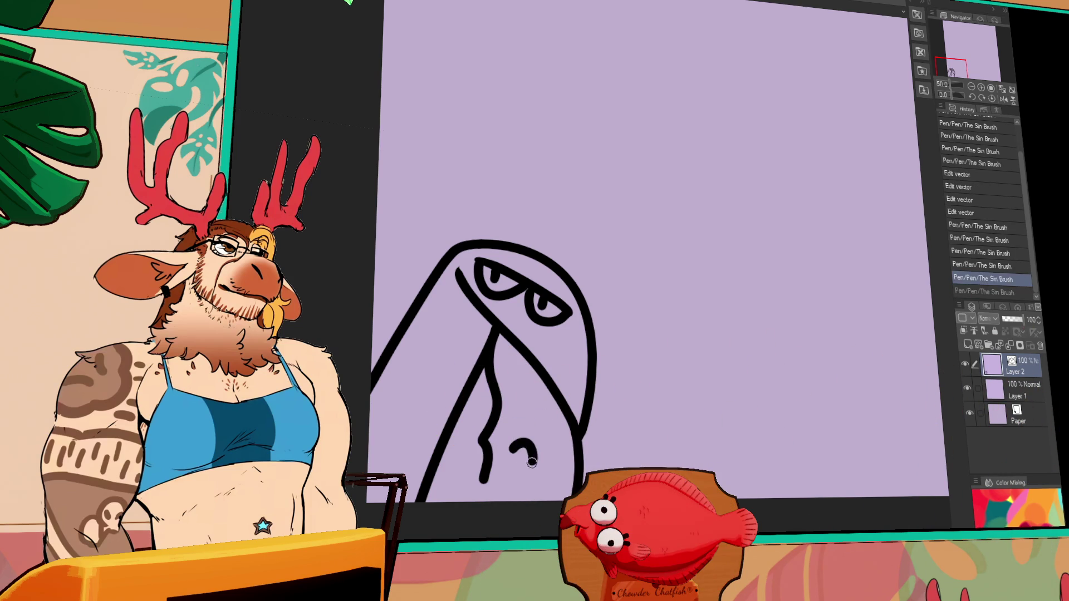
mouse_move(512, 436)
mouse_down()
mouse_move(510, 455)
mouse_move(540, 426)
mouse_move(526, 463)
mouse_up()
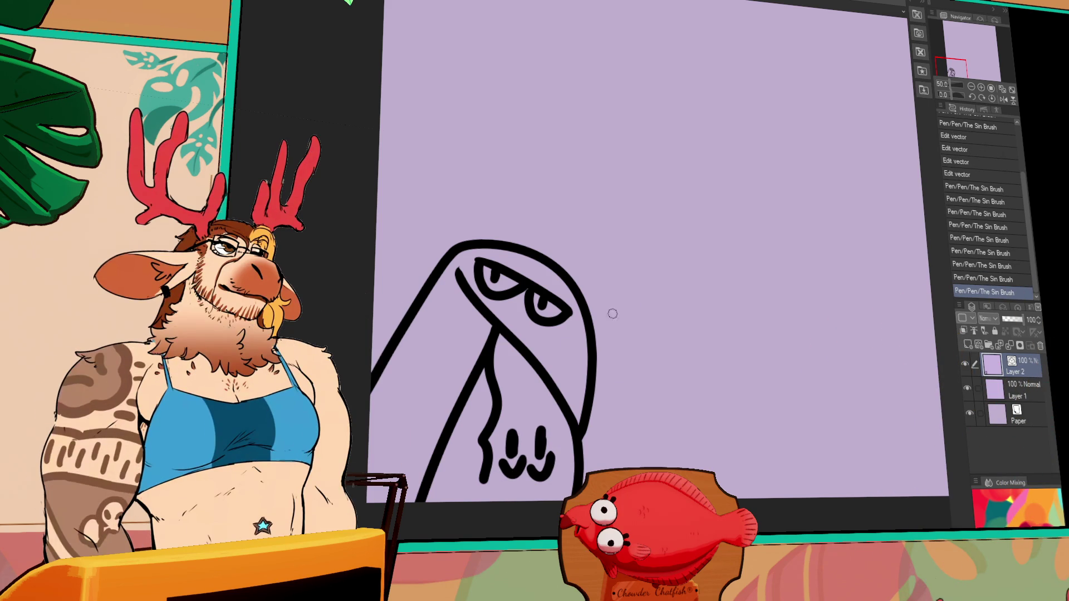
drag(751, 278, 664, 416)
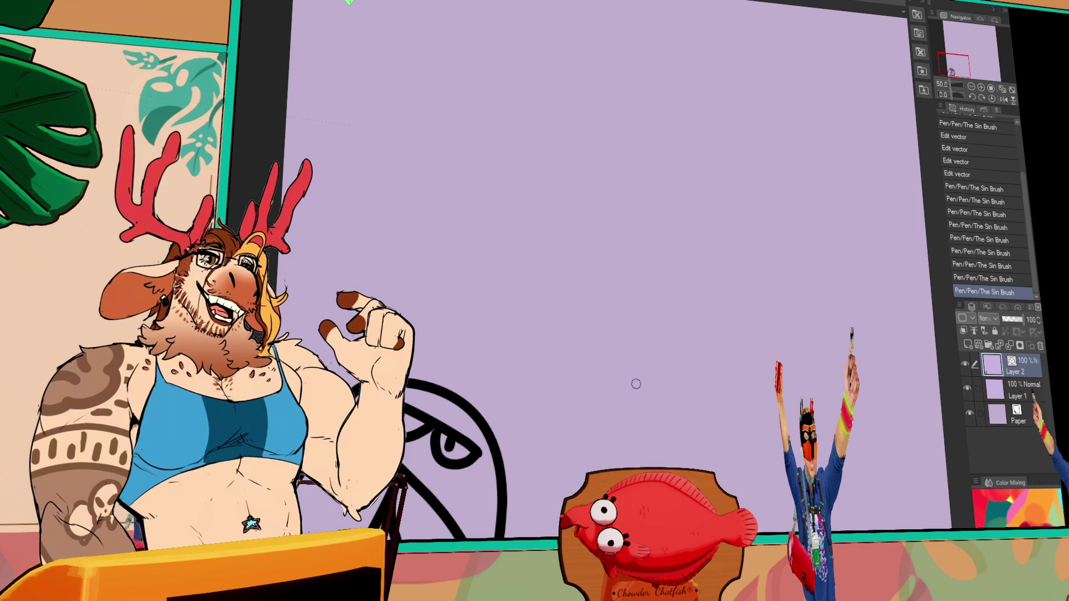
Move to blank canvas space, discard a trial stroke, and zoom out
drag(847, 312, 740, 306)
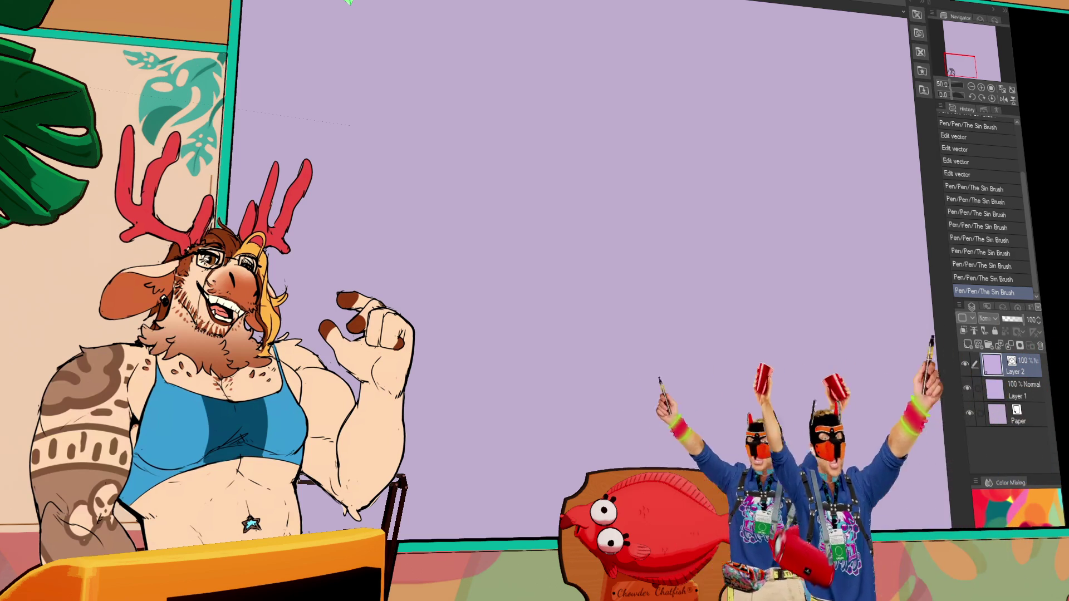
scroll(714, 219, down, 2)
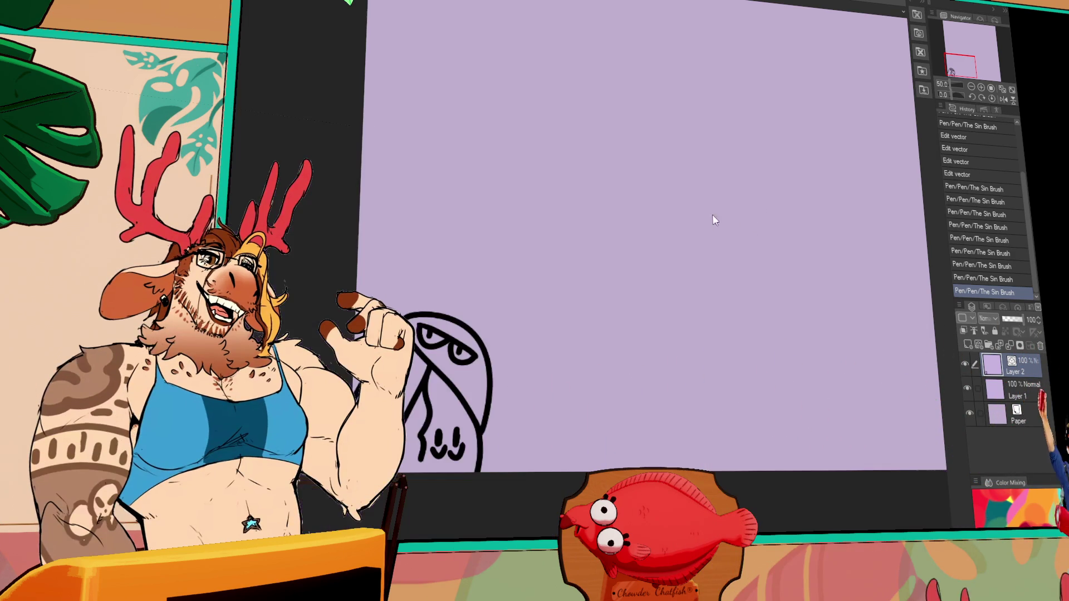
drag(729, 348, 785, 362)
key(ctrl+z)
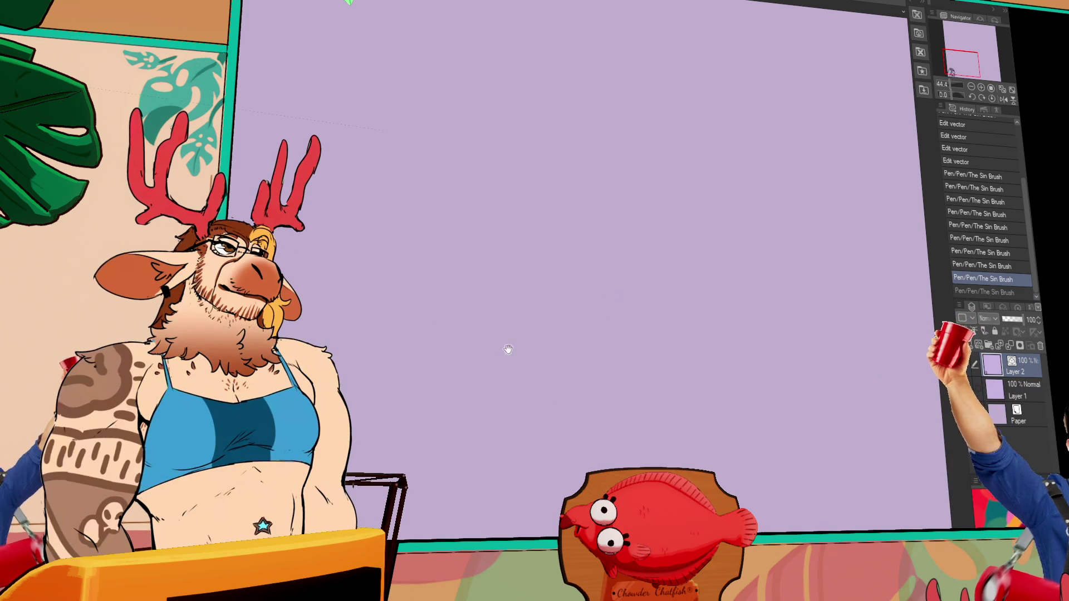
click(973, 87)
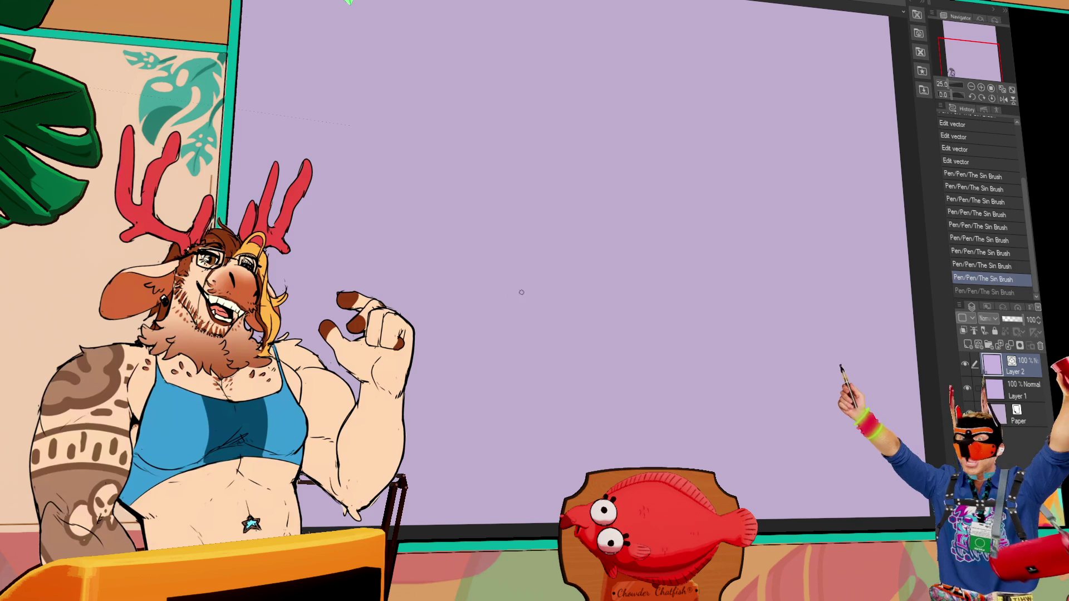
Draw the new creature's first line and a curve down from its left end
drag(527, 293, 445, 327)
drag(499, 280, 470, 378)
key(ctrl+z)
mouse_move(497, 278)
mouse_down()
mouse_move(484, 379)
mouse_move(523, 302)
mouse_up()
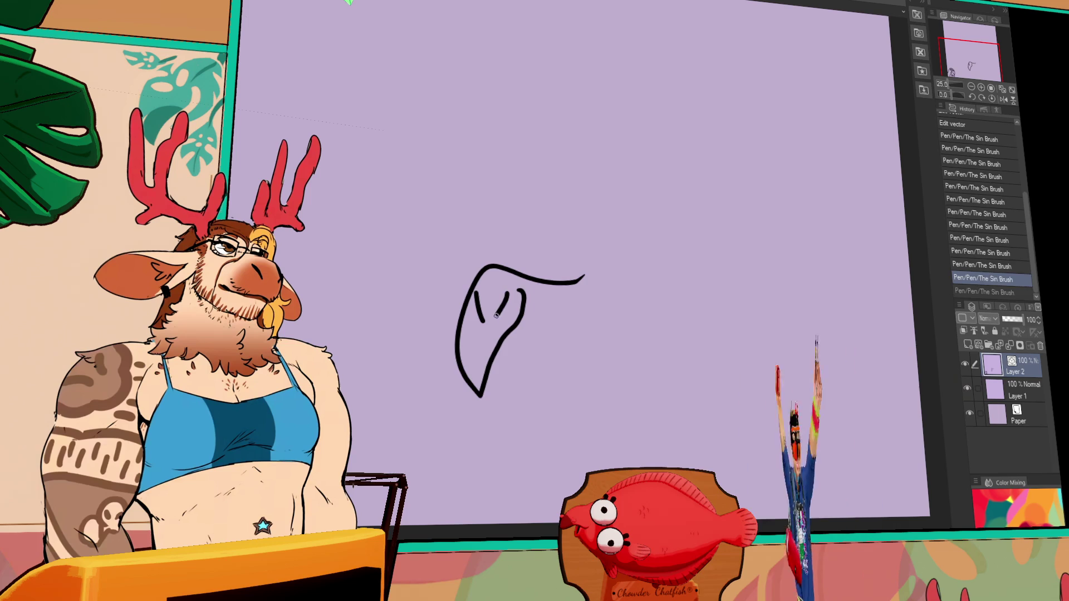
Redraw the right side of the small V and shift the sketch lower to free space above
key(ctrl+z)
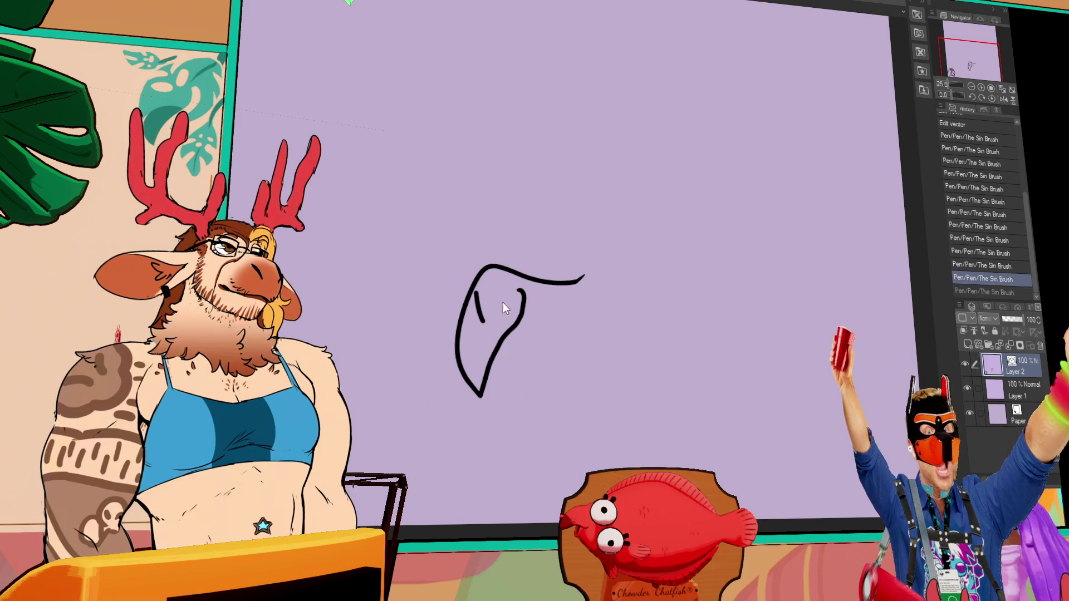
drag(507, 296, 492, 319)
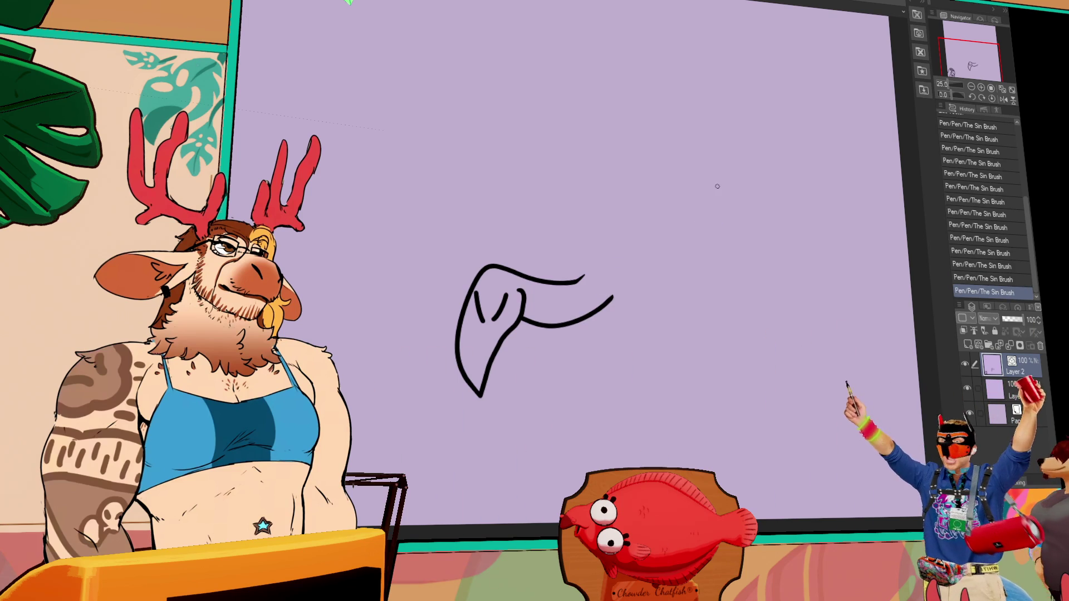
drag(773, 131, 723, 289)
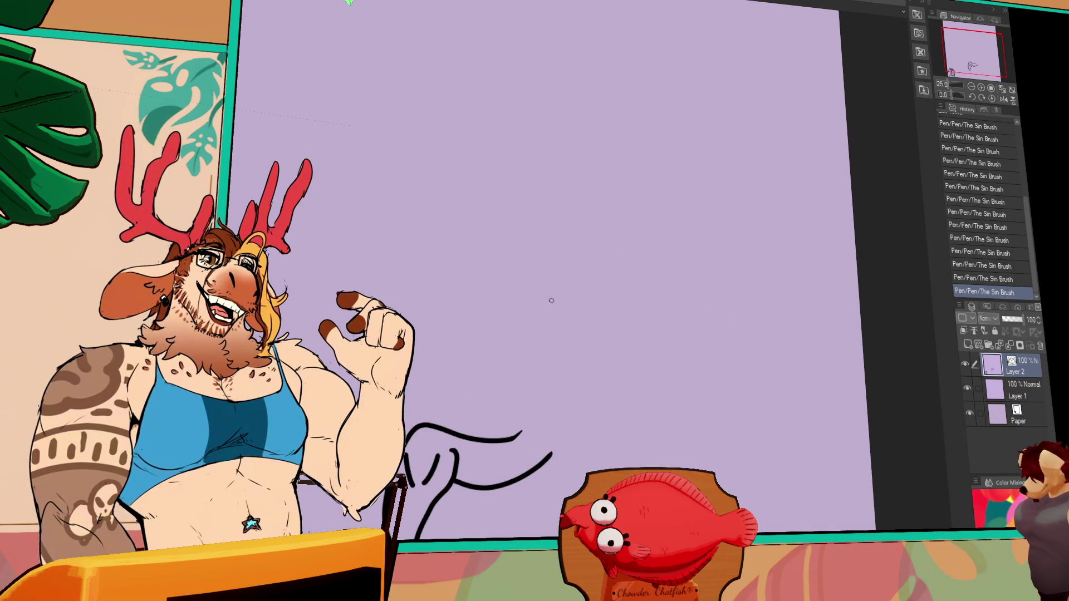
drag(610, 311, 731, 202)
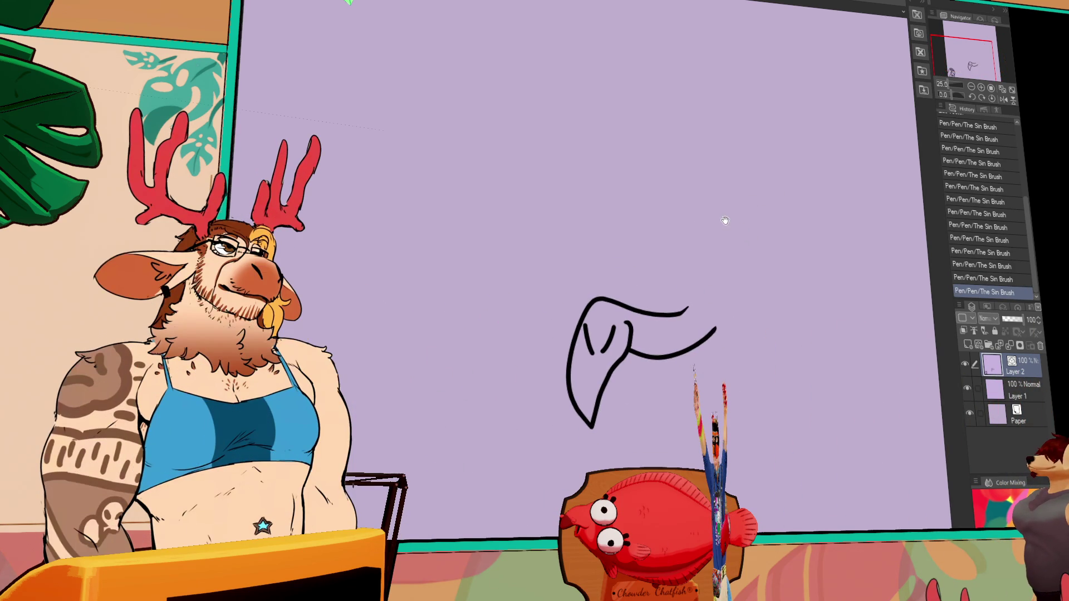
drag(706, 258, 690, 273)
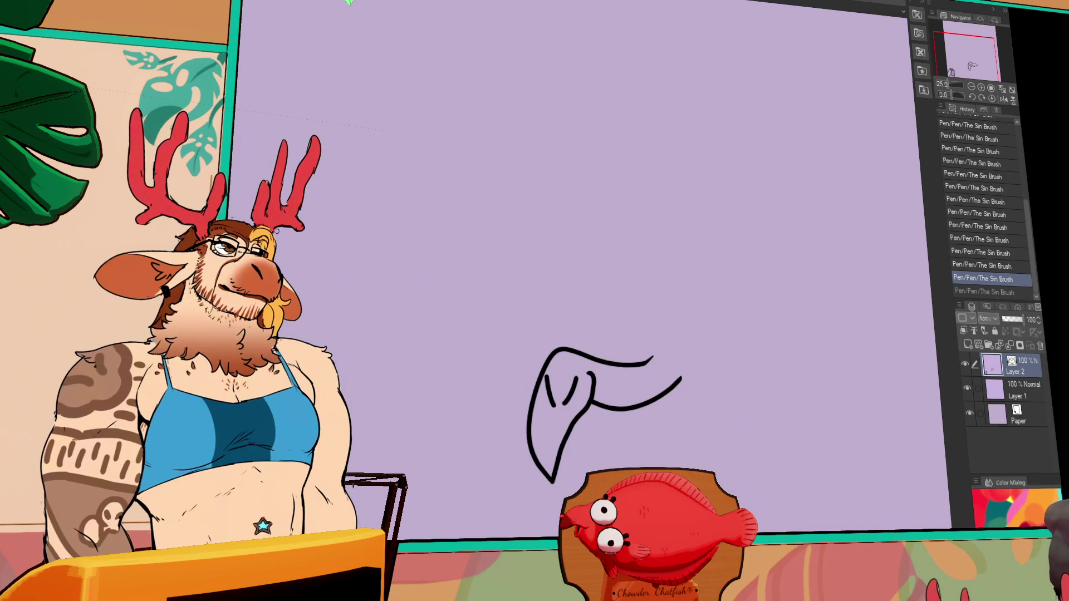
drag(453, 192, 446, 200)
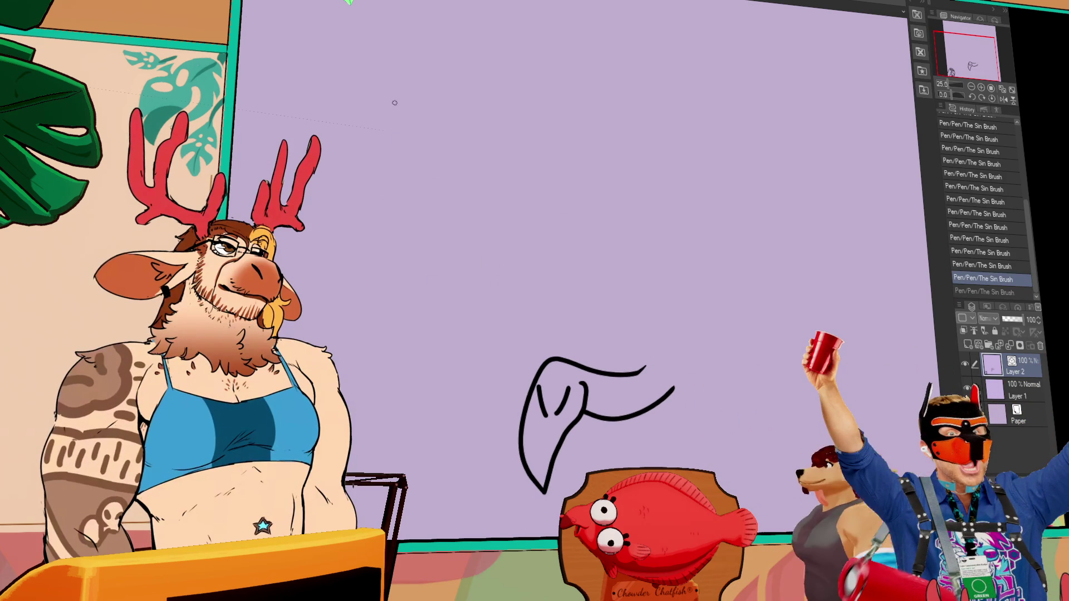
drag(502, 92, 481, 134)
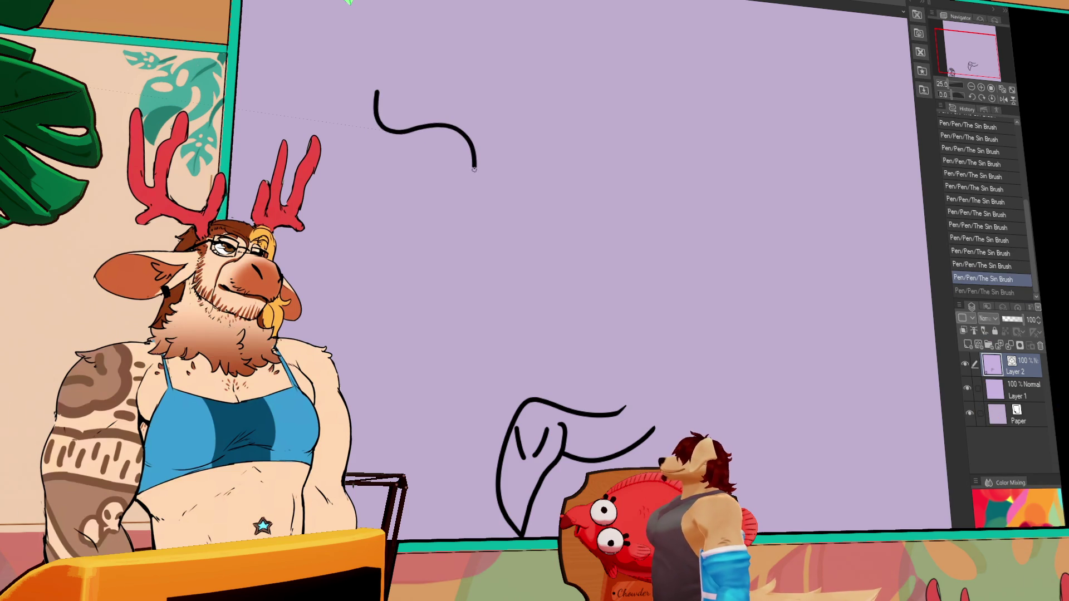
Draw the third creature's sweeping lower body curve, retrying it with undo
mouse_move(507, 219)
mouse_down()
mouse_move(515, 245)
mouse_move(393, 204)
mouse_up()
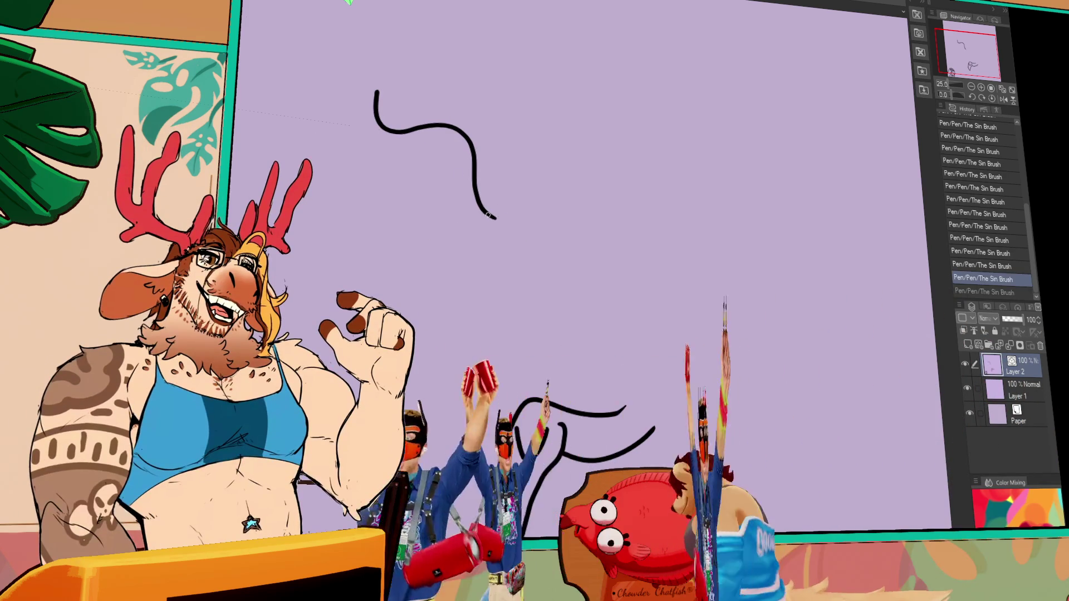
key(ctrl+z)
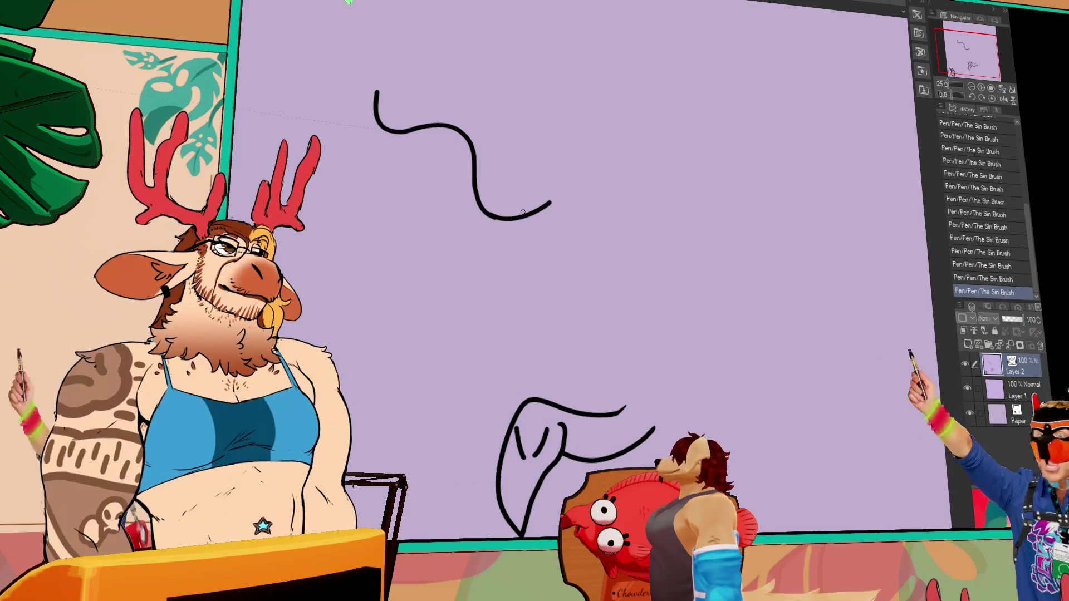
drag(537, 205, 409, 235)
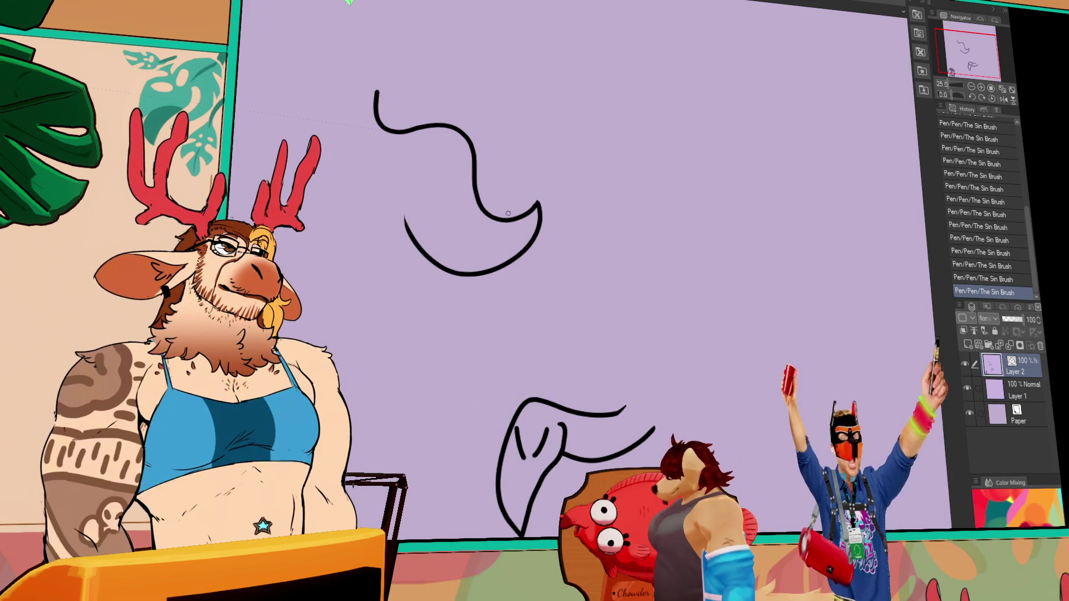
key(ctrl+z)
mouse_move(537, 202)
mouse_down()
mouse_move(489, 246)
mouse_move(417, 208)
mouse_move(399, 179)
mouse_move(451, 167)
mouse_up()
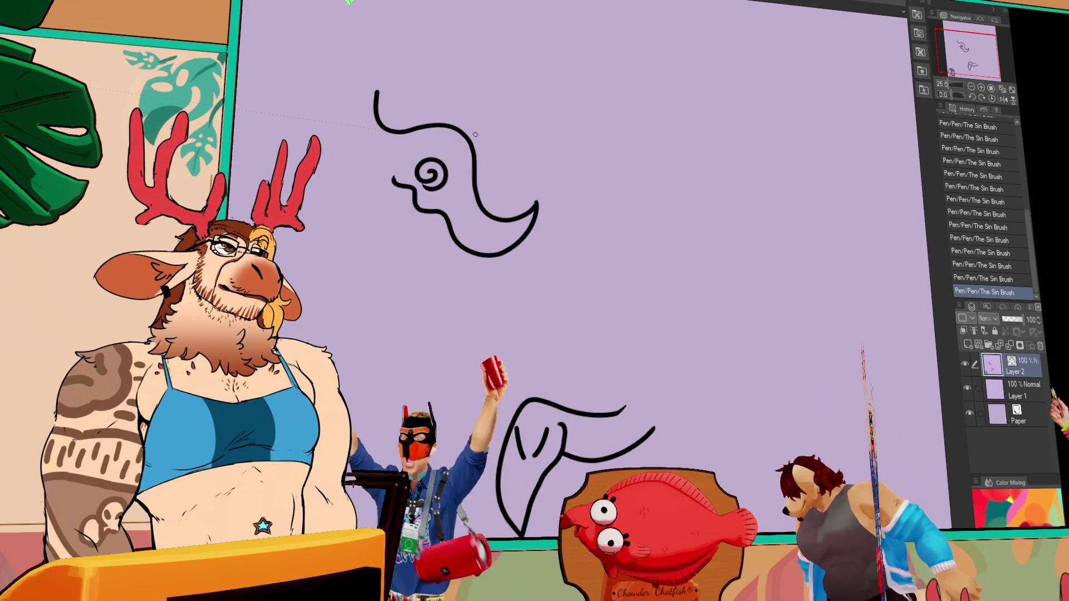
key(ctrl+z)
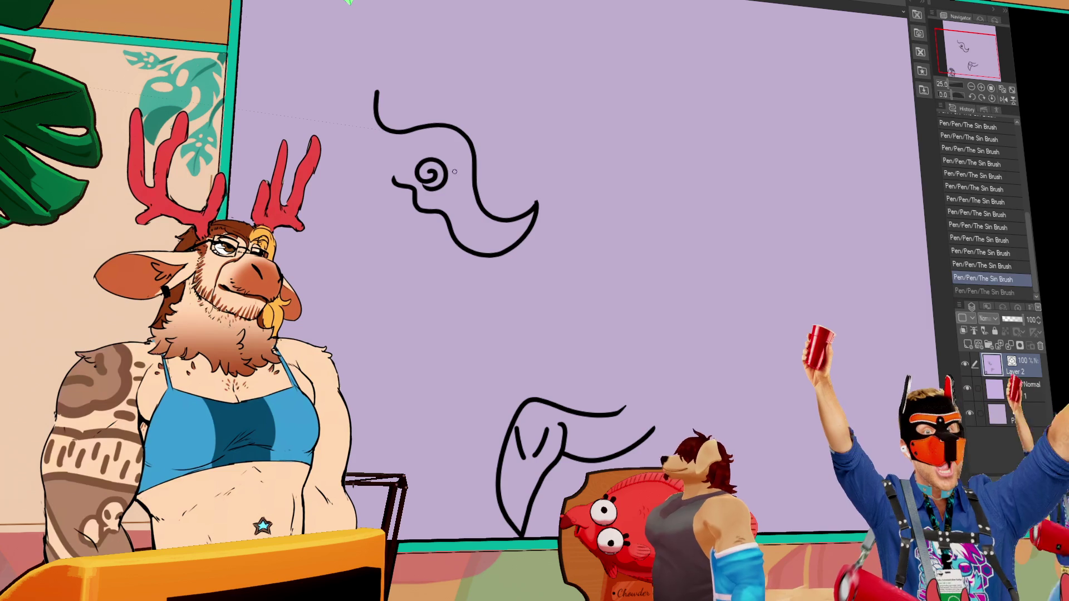
Add a second spiral eye by pasting a copy of the spiral beside the original
drag(460, 177, 452, 181)
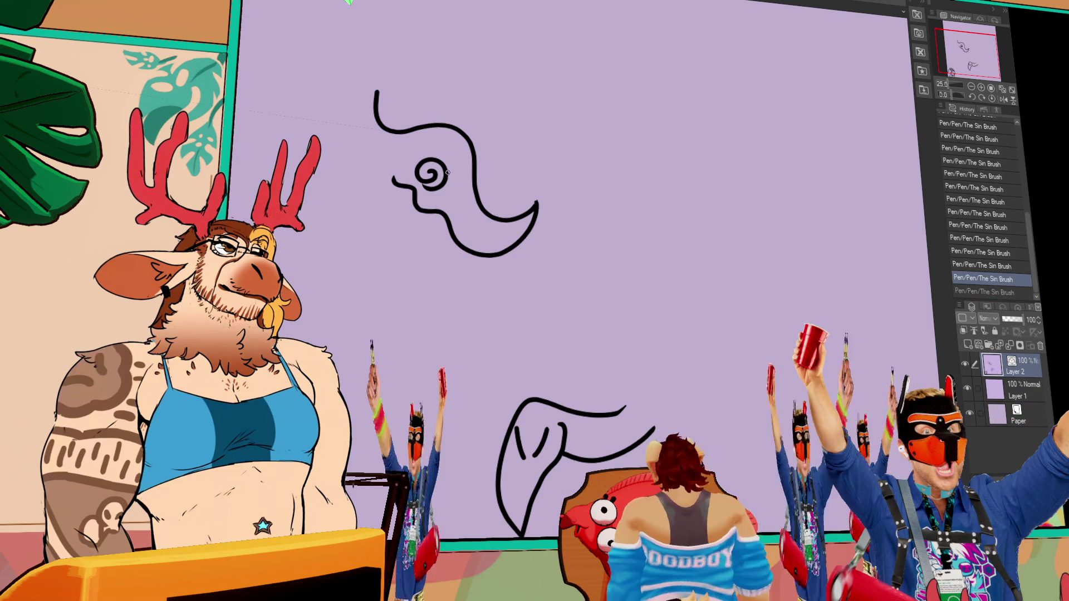
key(ctrl+z)
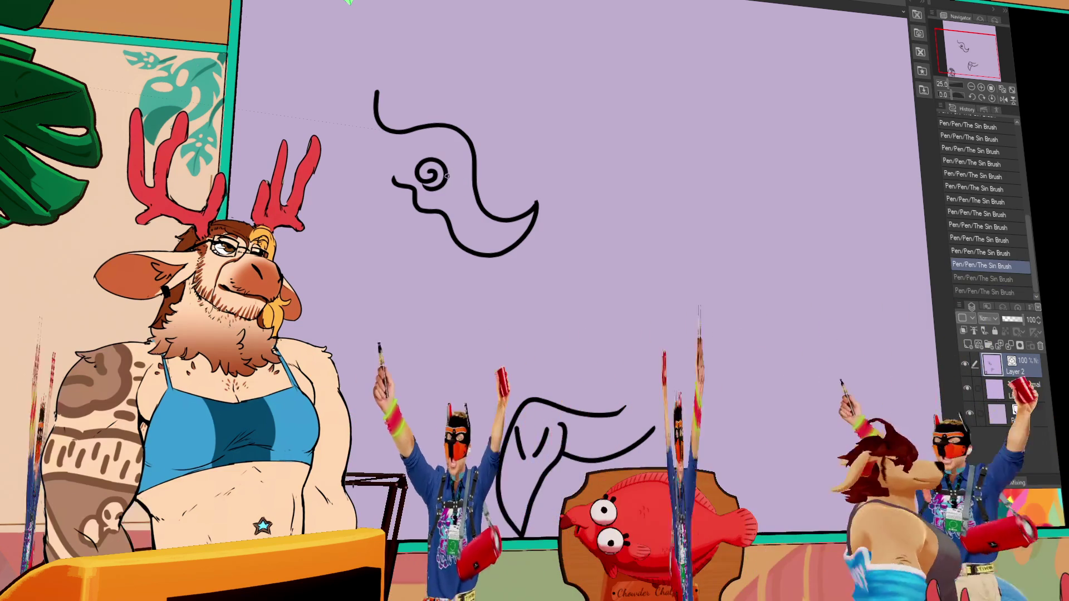
key(ctrl+y)
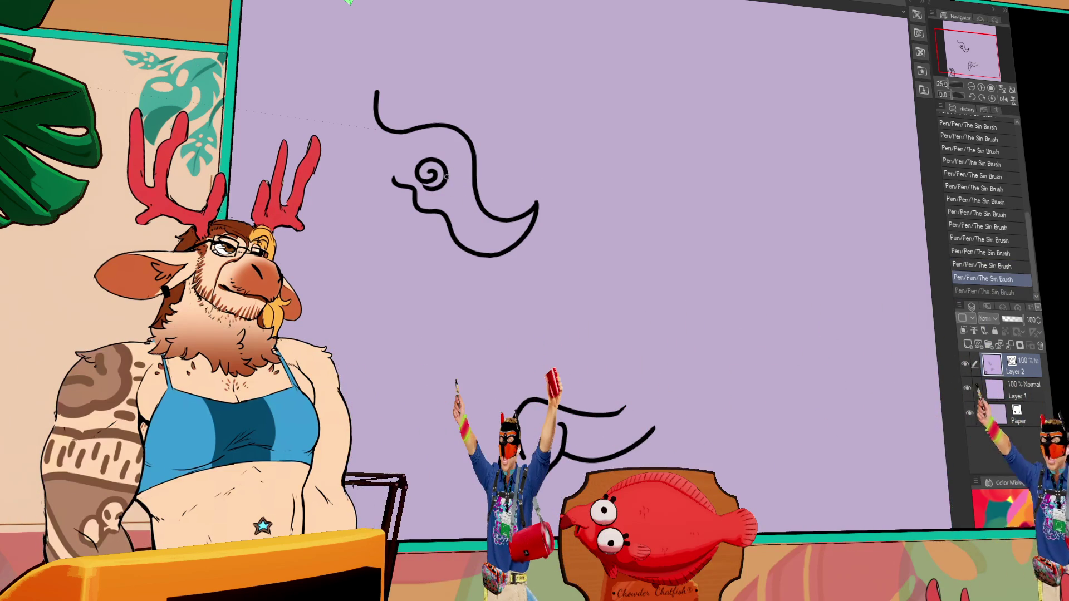
key(ctrl+z)
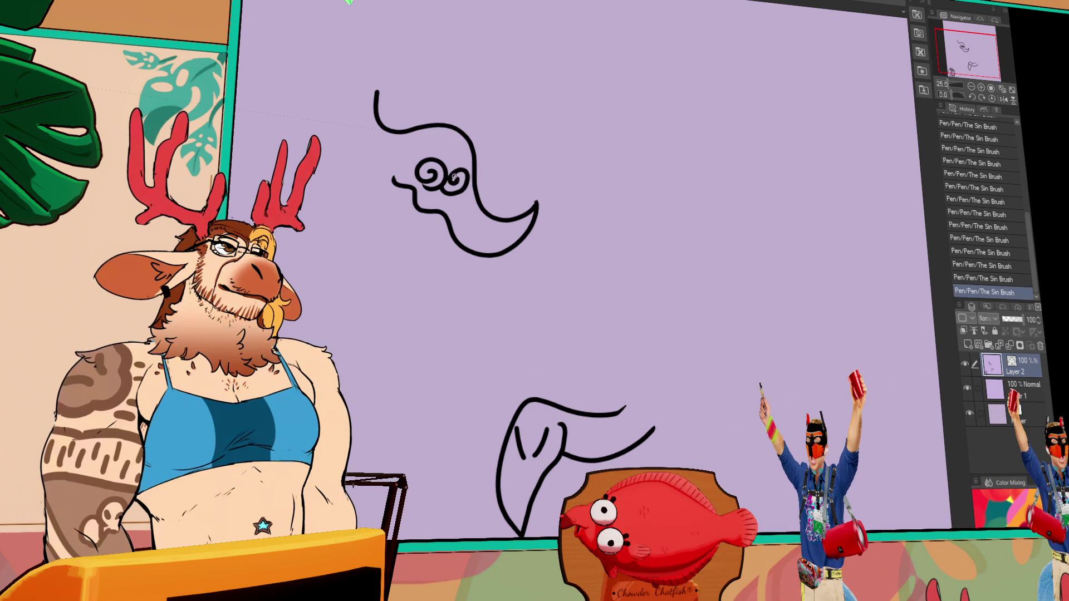
key(ctrl+y)
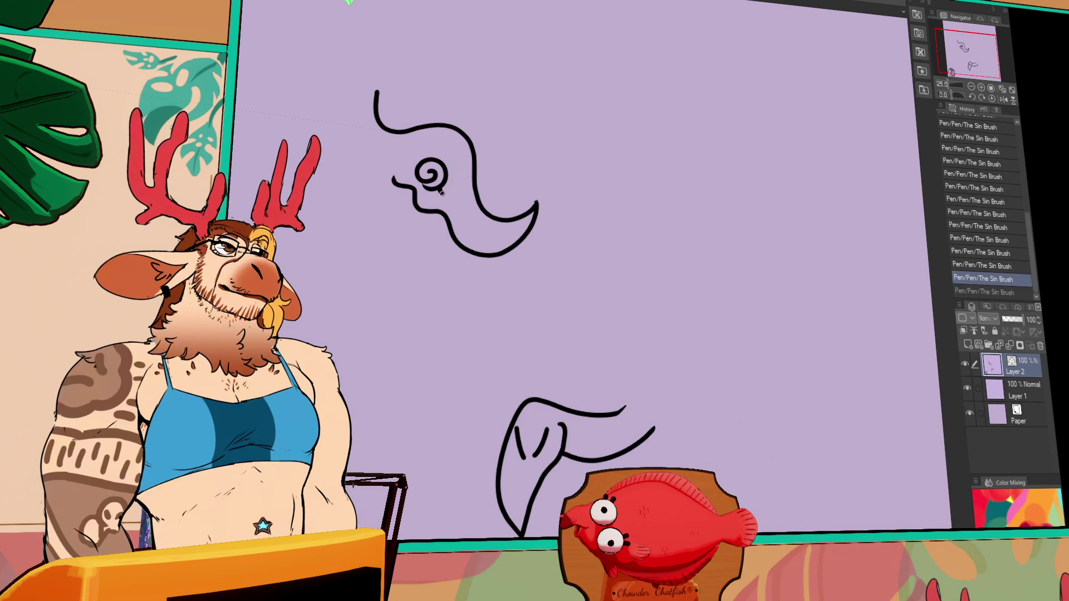
key(ctrl+v)
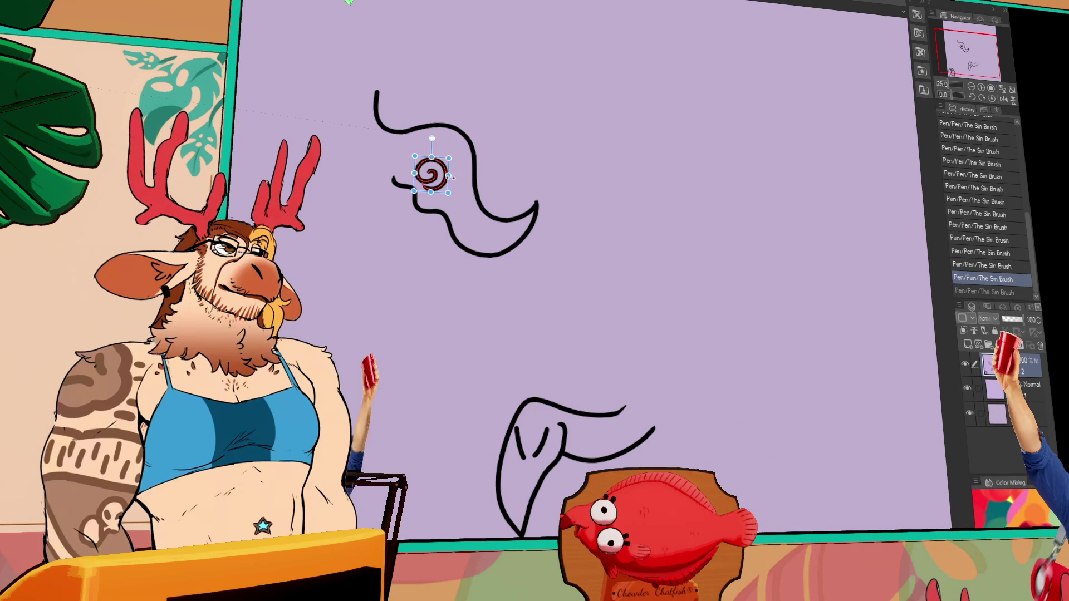
mouse_move(446, 187)
mouse_down()
mouse_move(488, 209)
mouse_move(484, 177)
mouse_up()
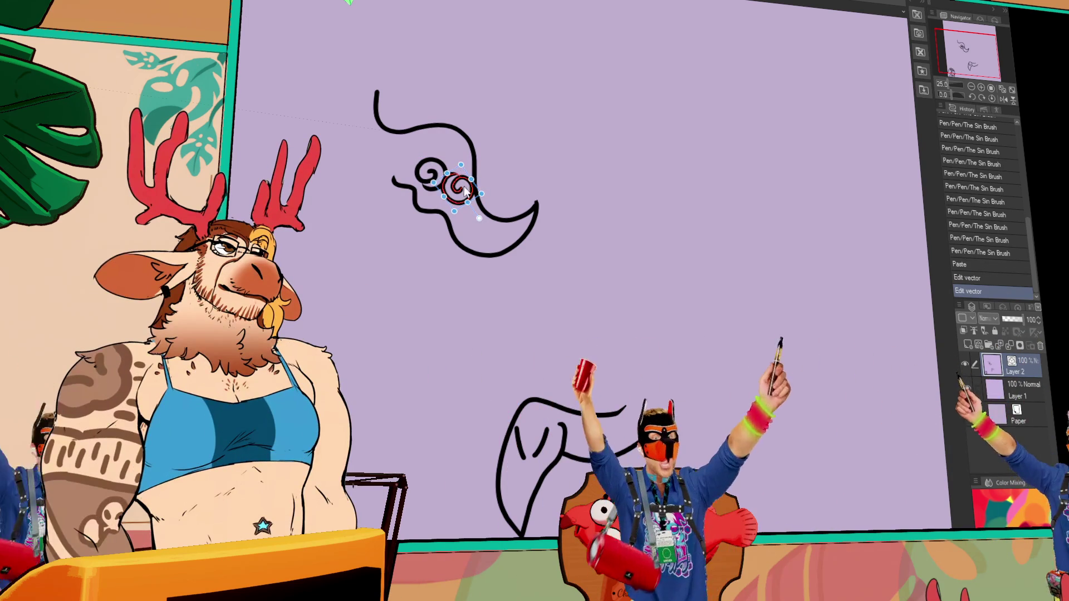
key(p)
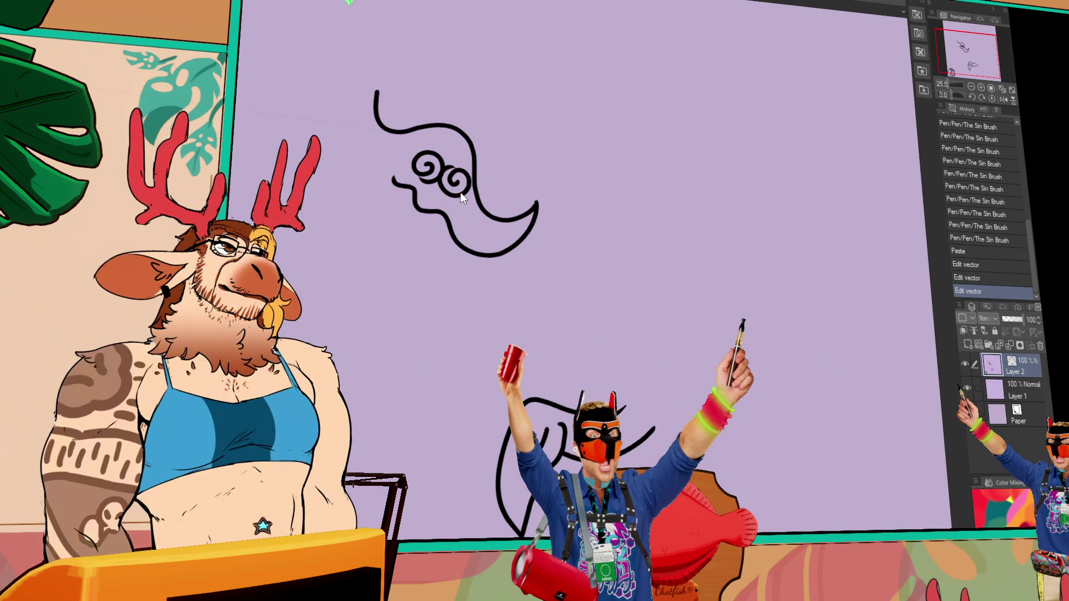
drag(467, 195, 470, 193)
click(565, 299)
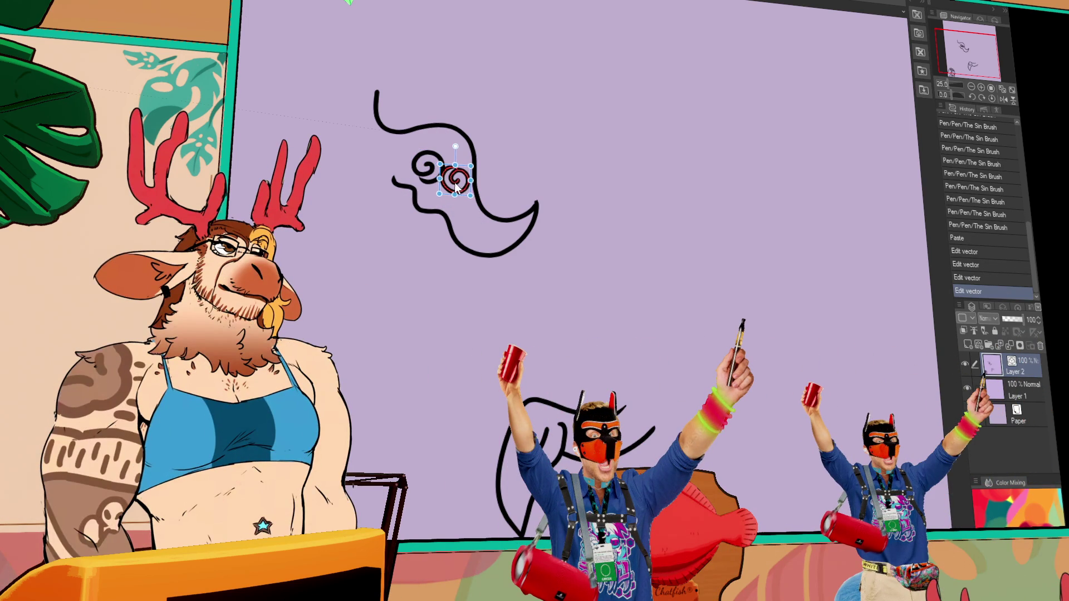
Select the upper spiral-eyed creature and scale it down slightly
click(537, 207)
mouse_move(531, 109)
mouse_down()
mouse_move(470, 167)
mouse_move(520, 135)
mouse_move(513, 141)
mouse_up()
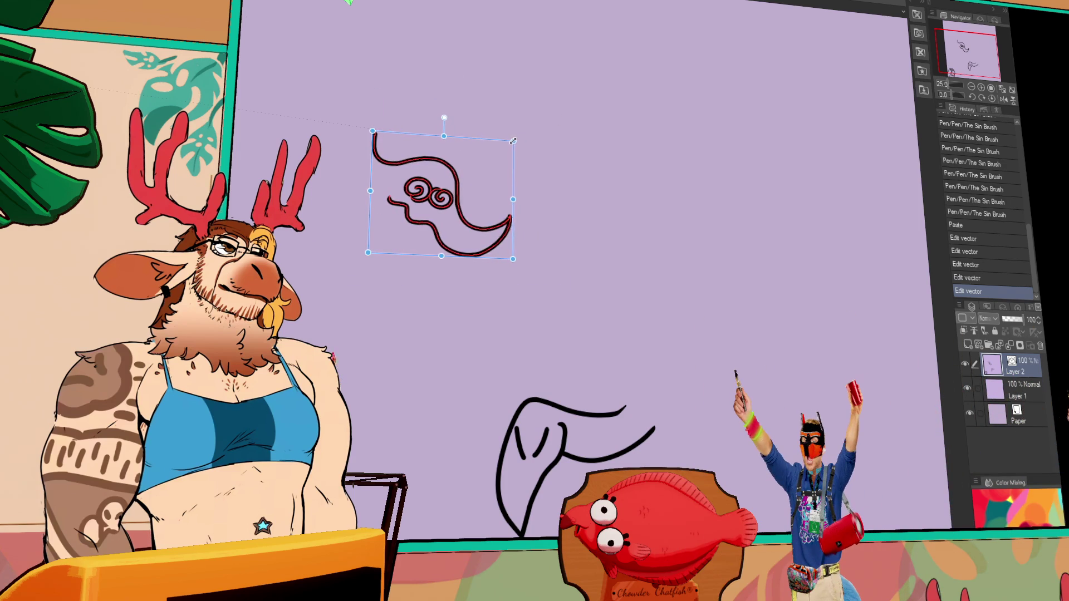
click(610, 100)
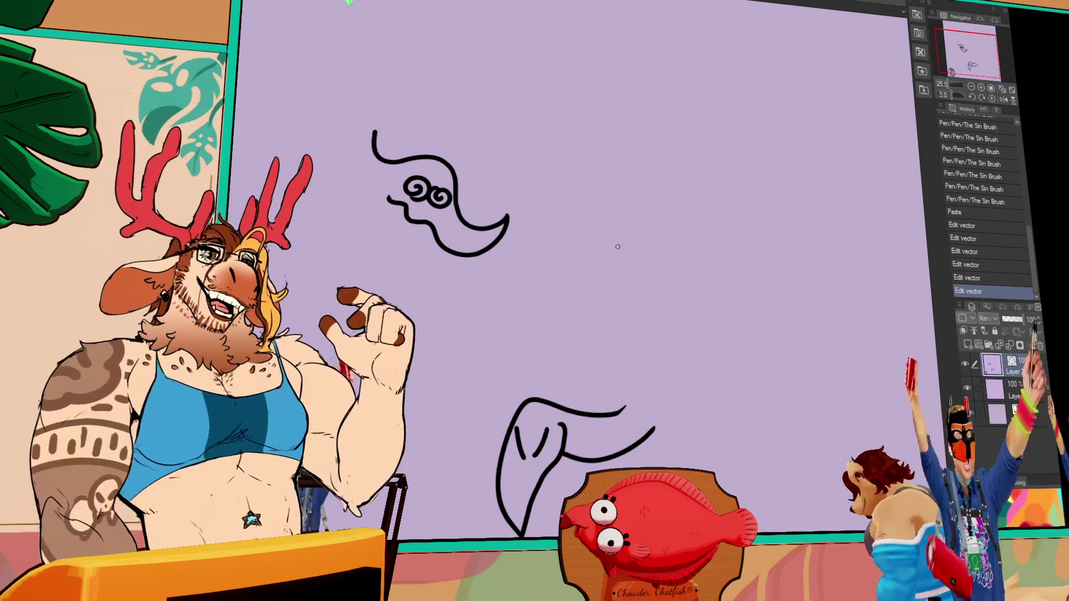
Try a small stroke beside the spiral-eyed creature's face, then undo it
drag(617, 245, 746, 282)
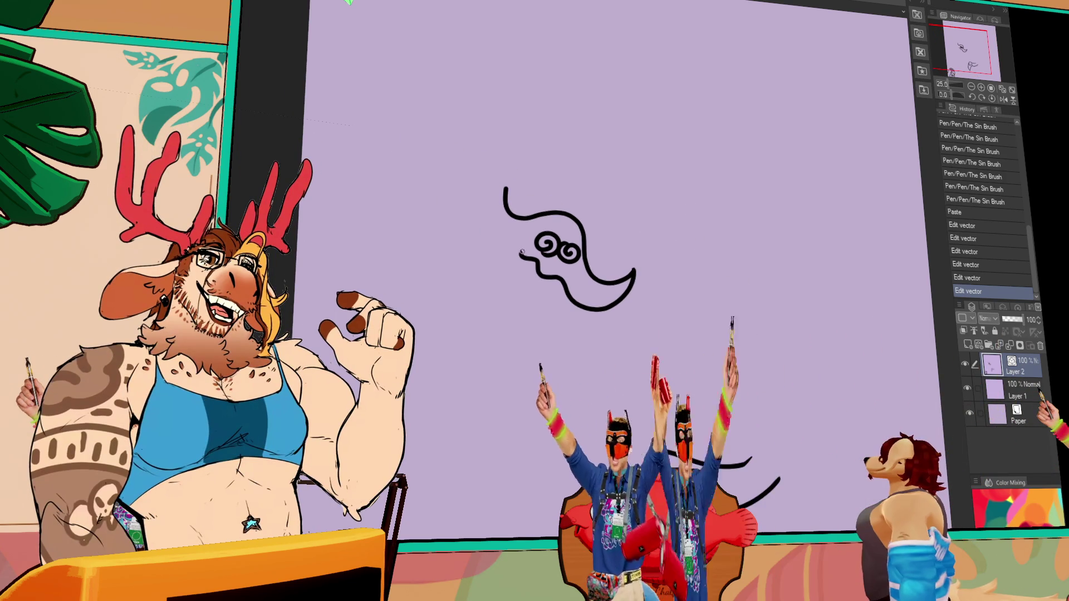
drag(523, 245, 516, 252)
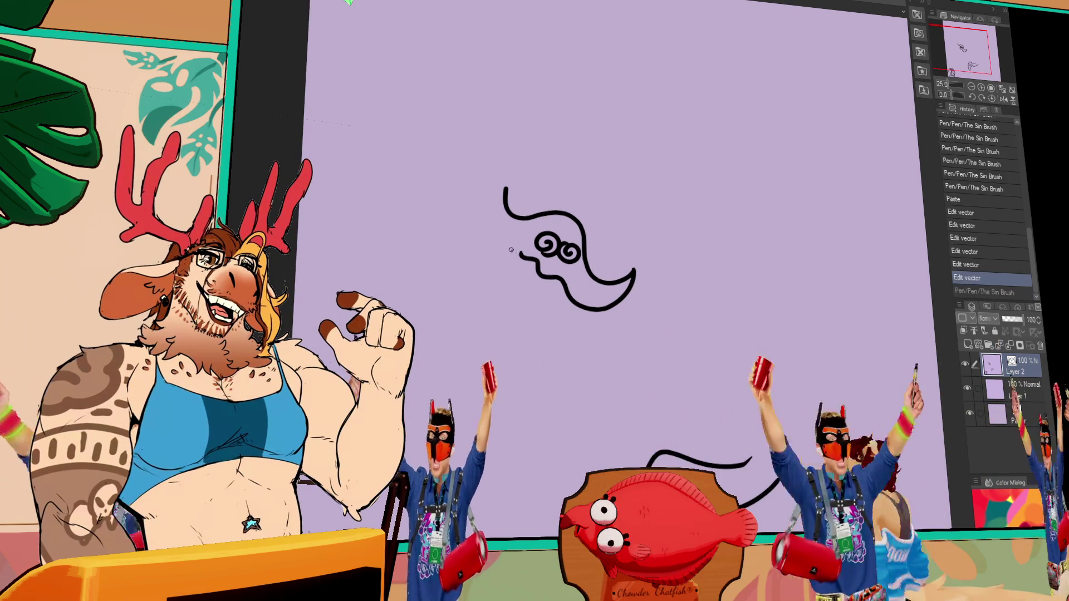
key(ctrl+z)
mouse_move(749, 266)
mouse_down()
mouse_move(757, 174)
mouse_move(723, 150)
mouse_move(699, 247)
mouse_up()
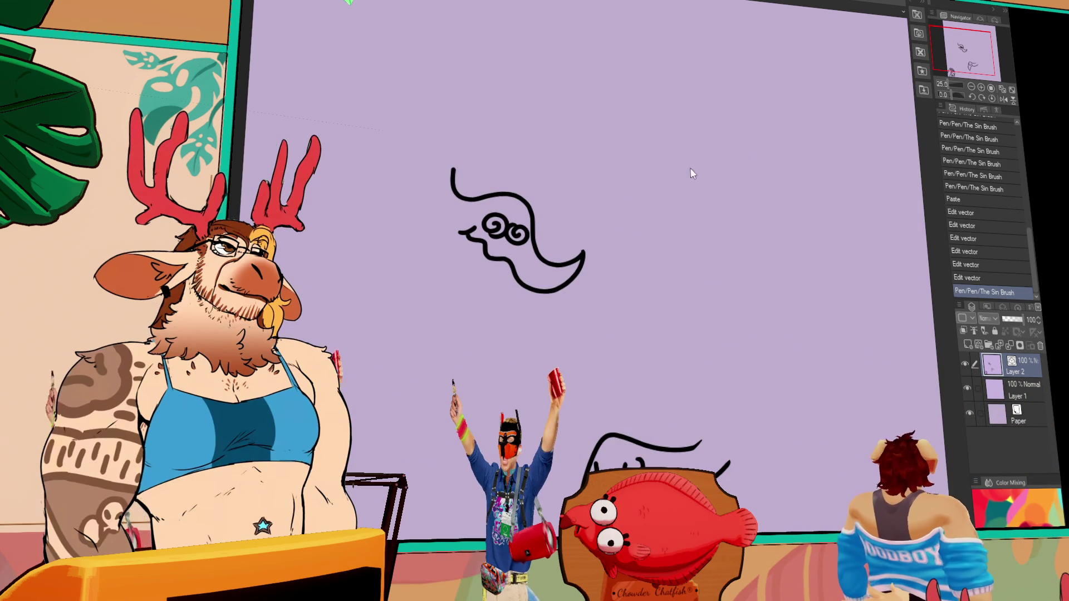
drag(784, 302, 734, 191)
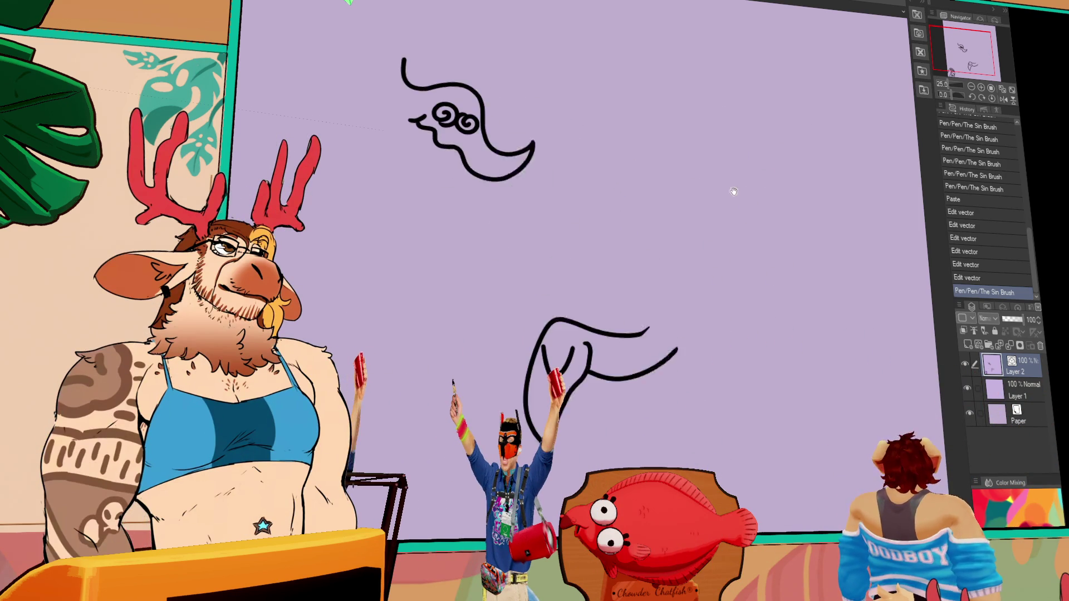
Add a short stroke to the lower creature's bottom, then zoom out to see the whole sheet
click(538, 333)
click(538, 333)
key(ctrl+z)
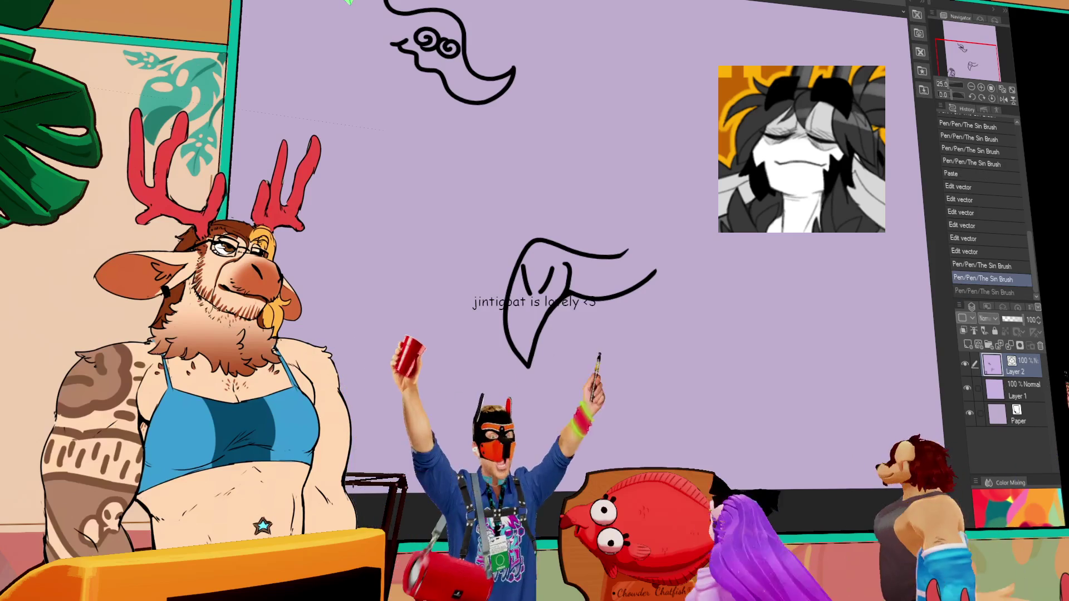
click(559, 306)
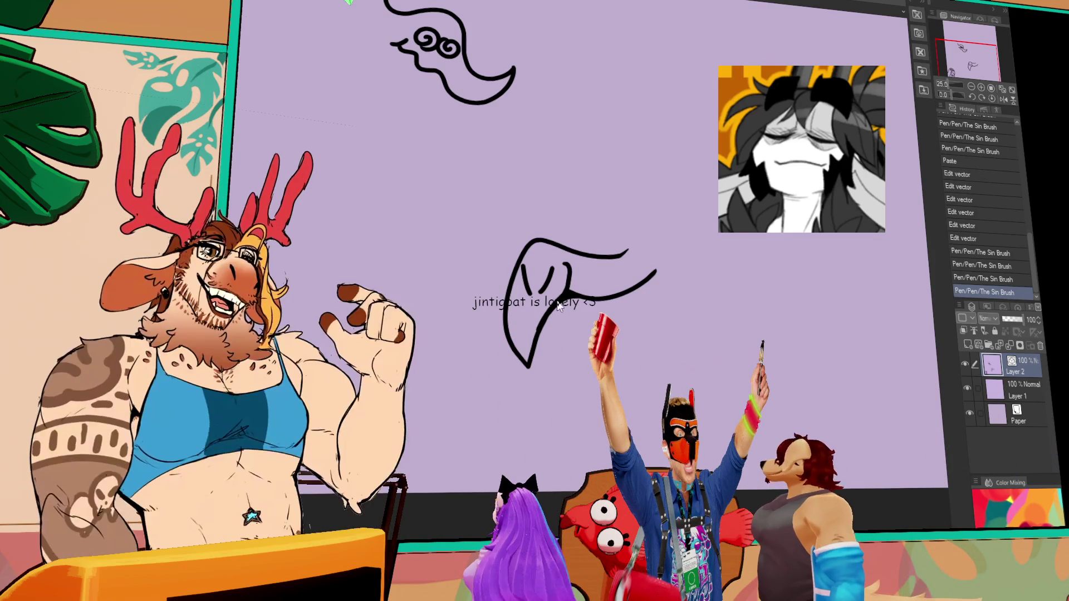
key(ctrl+z)
key(ctrl+z)
key(ctrl+z)
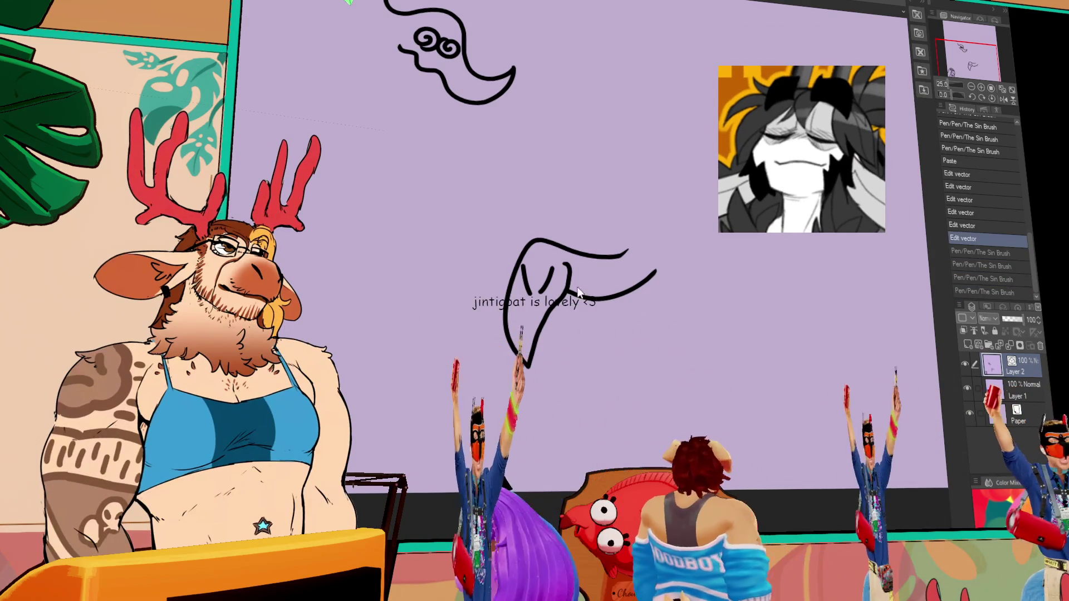
key(ctrl+y)
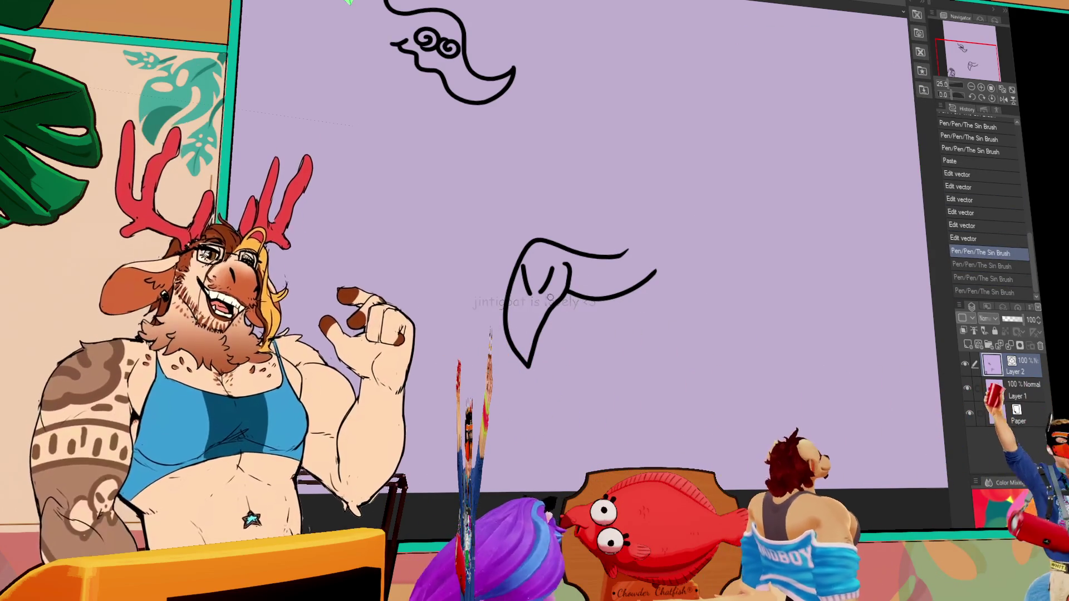
click(550, 298)
key(ctrl+z)
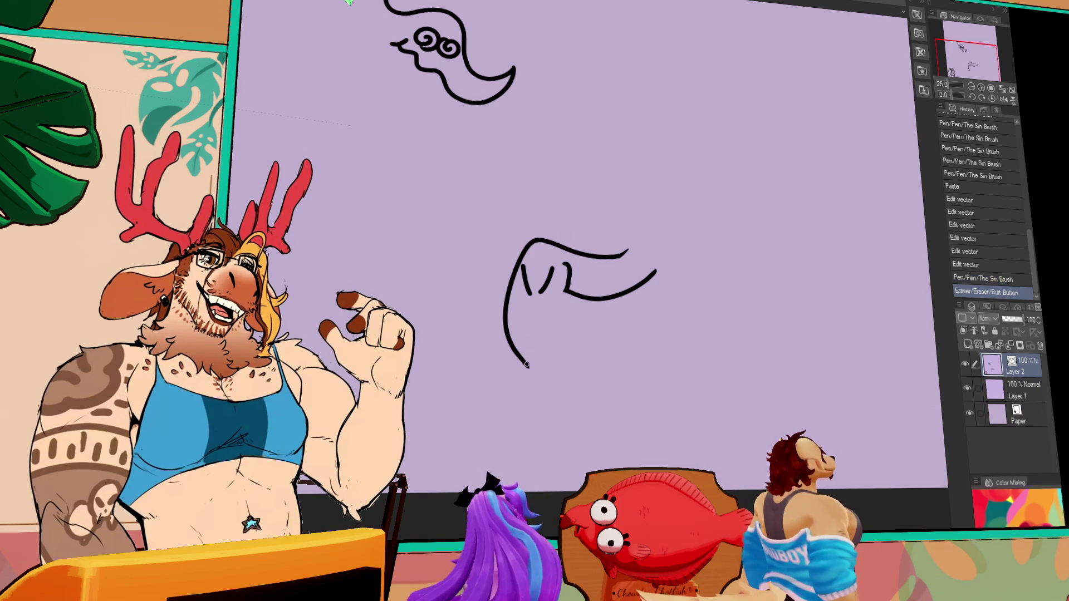
drag(547, 326, 555, 302)
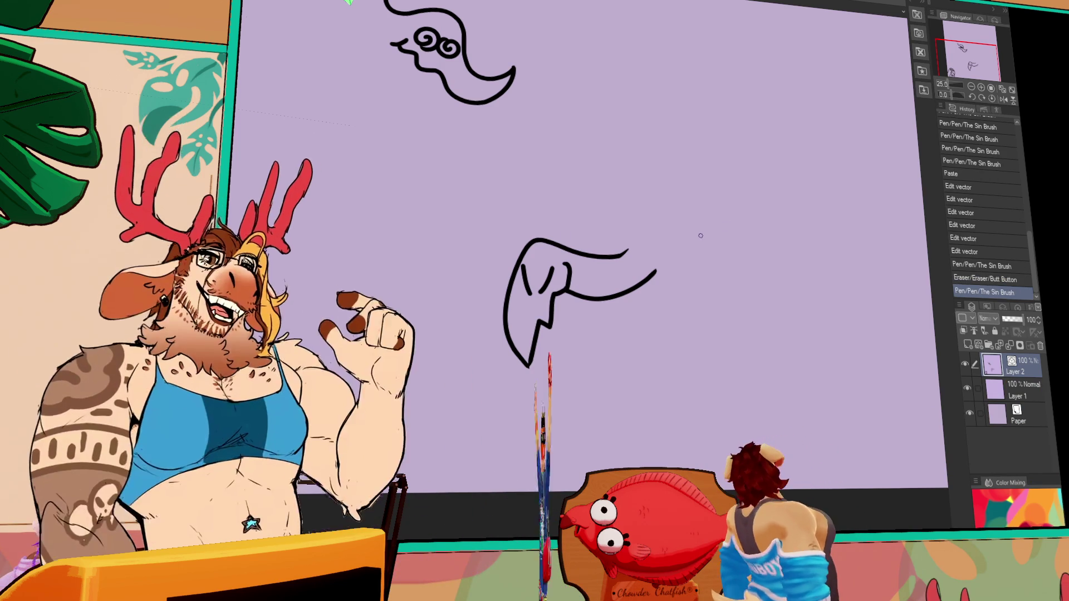
drag(769, 220, 736, 231)
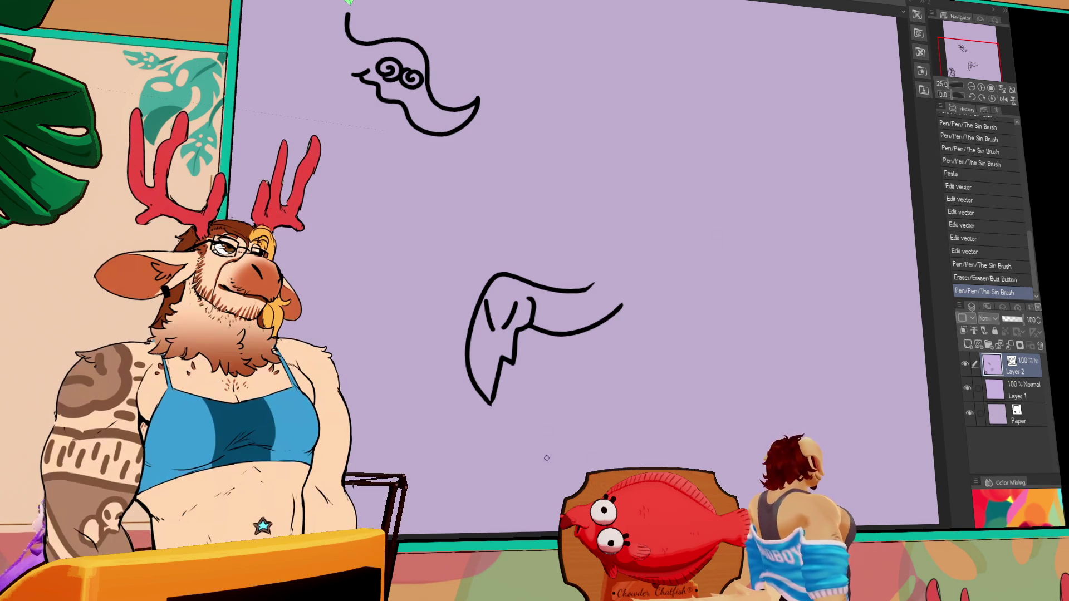
drag(509, 198, 557, 271)
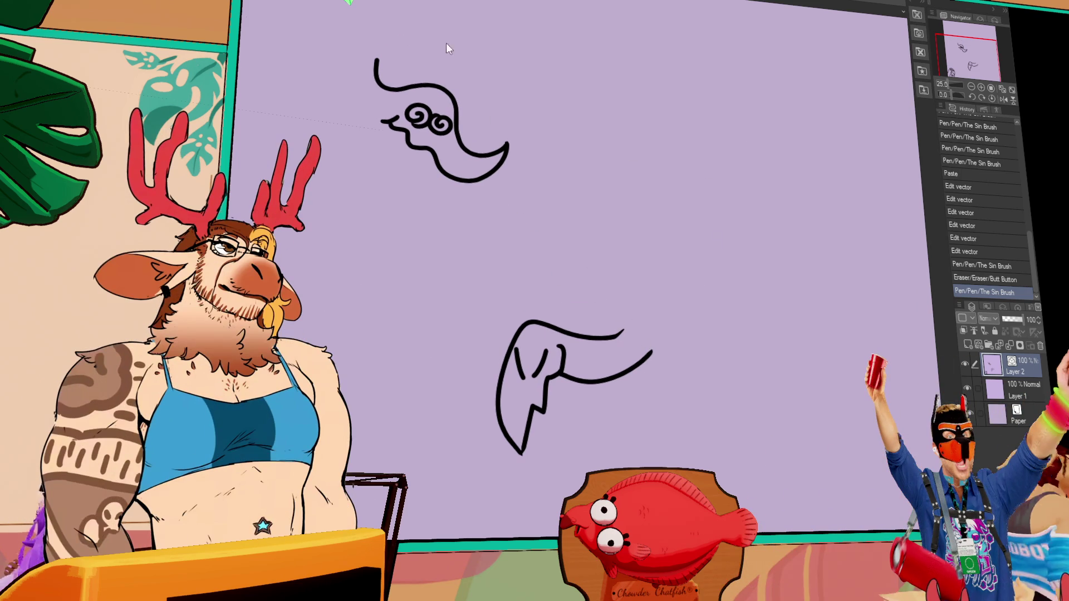
key(ctrl+minus)
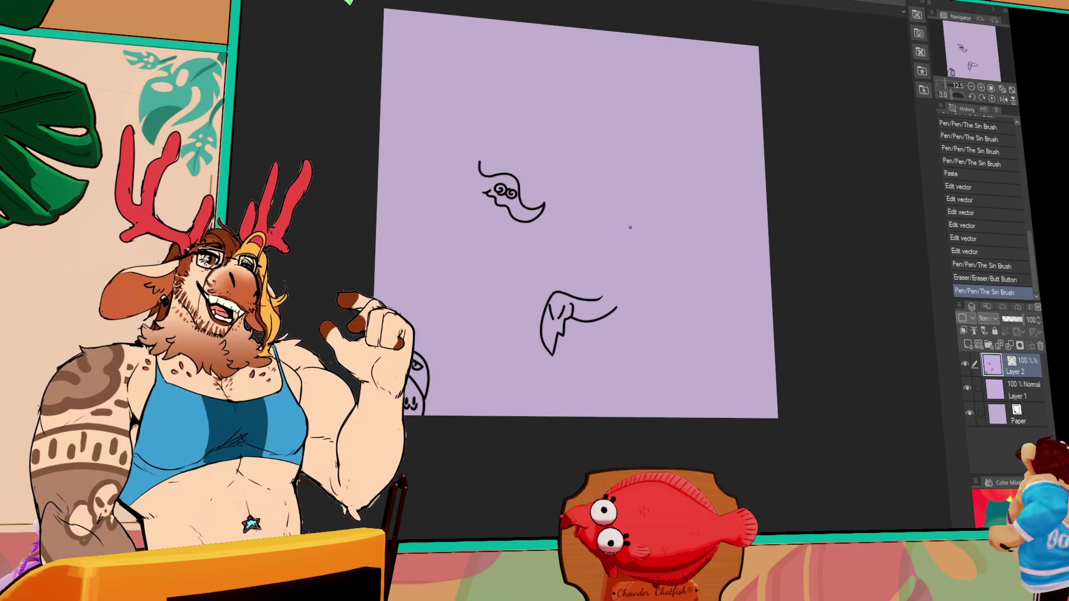
Try scaling the whole layer down toward a corner, then undo it and deselect
scroll(579, 197, up, 3)
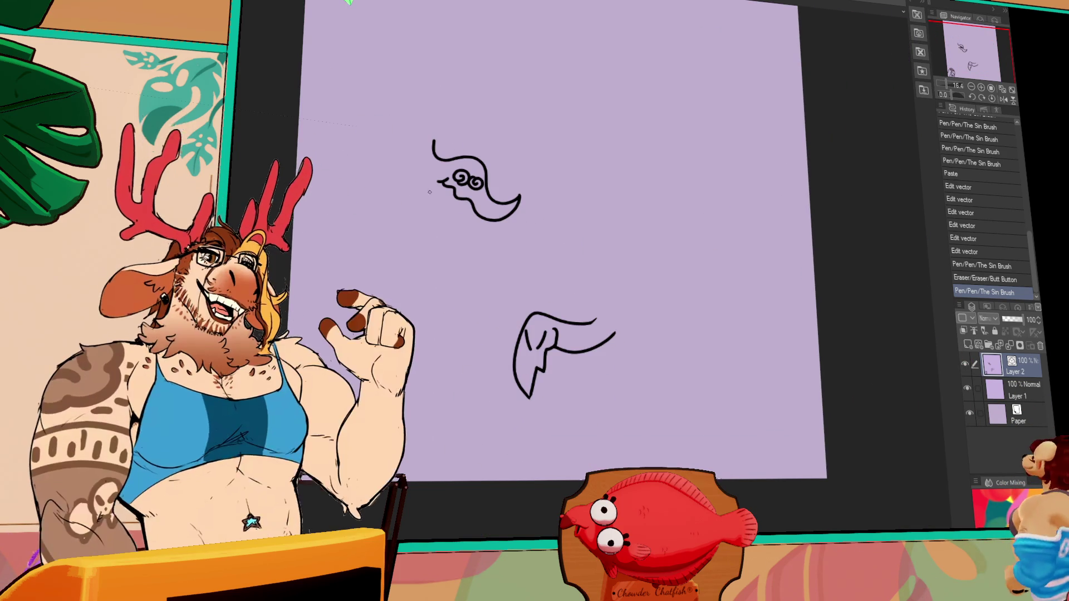
key(ctrl+a)
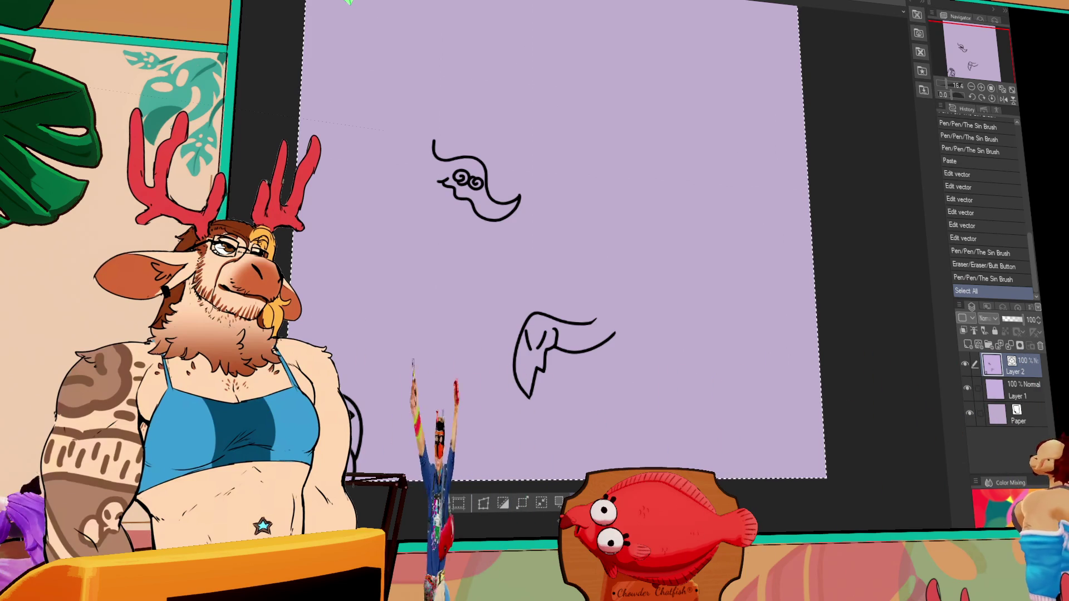
key(ctrl+t)
mouse_move(798, 7)
mouse_down()
mouse_move(763, 36)
mouse_move(647, 228)
mouse_move(573, 282)
mouse_up()
key(Return)
key(ctrl+z)
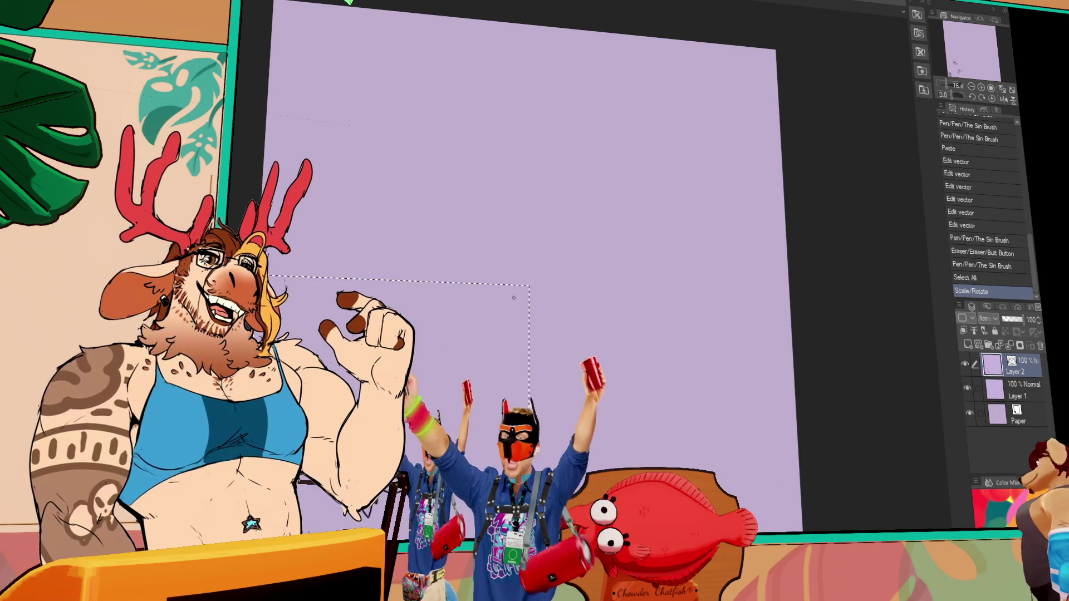
key(ctrl+d)
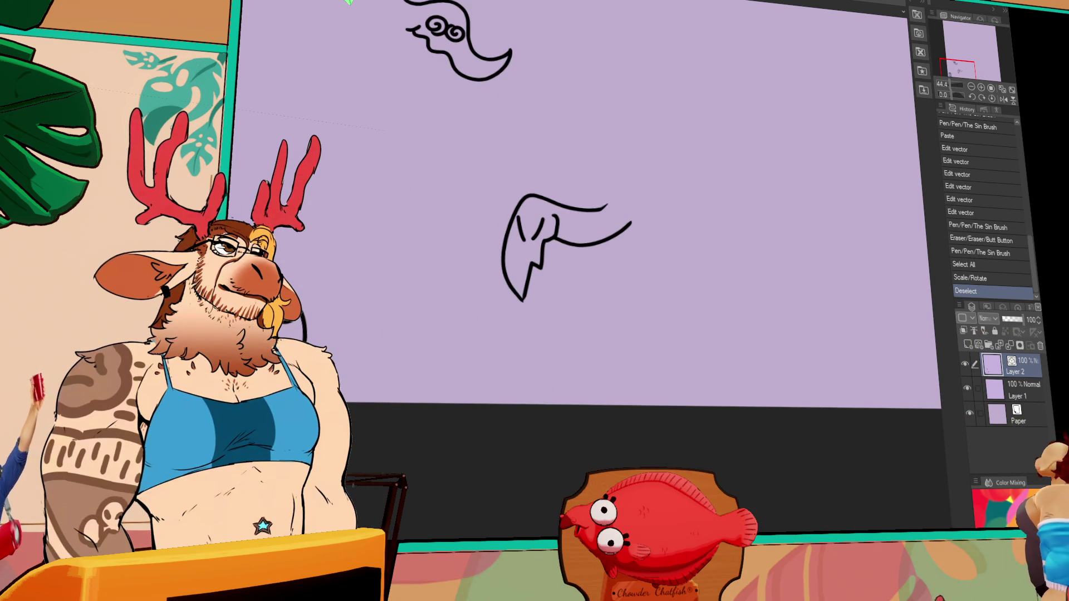
Shrink the stray vector stroke to a tiny size and delete it
click(306, 312)
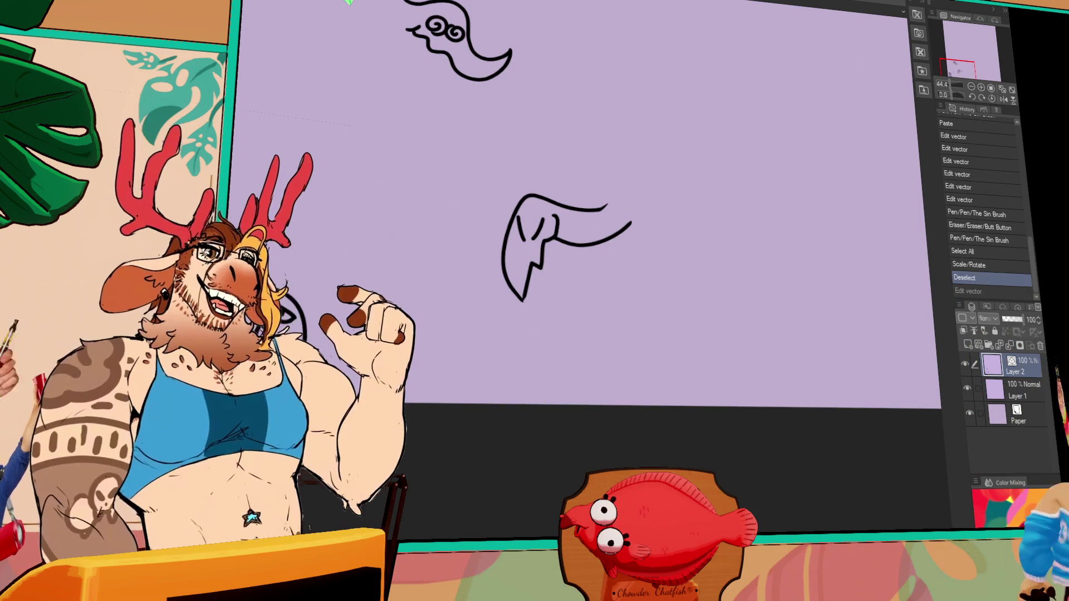
drag(282, 231, 303, 211)
key(Delete)
Delete the leftover strokes near the bottom of the canvas
drag(436, 499, 342, 388)
key(Delete)
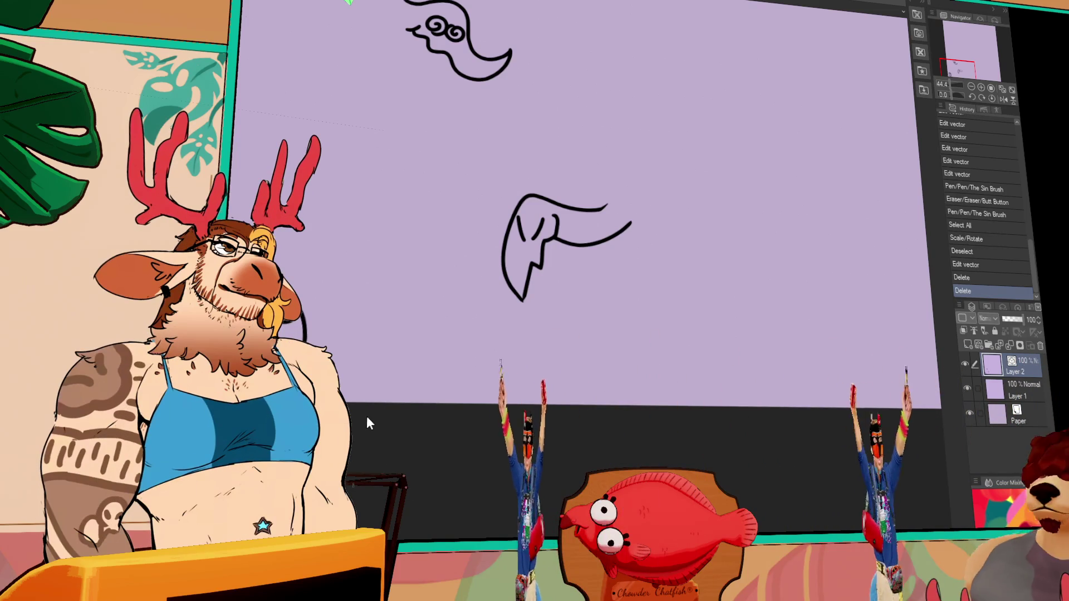
drag(533, 360, 533, 430)
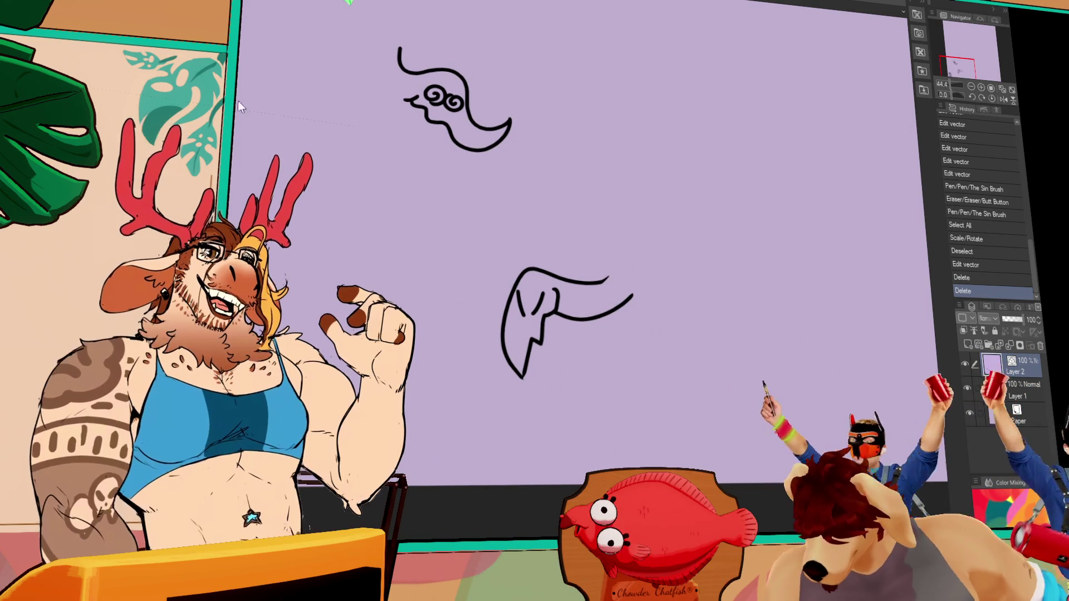
Thicken the line width of both doodle drawings, then clear the selection
key(ctrl+a)
key(ctrl+t)
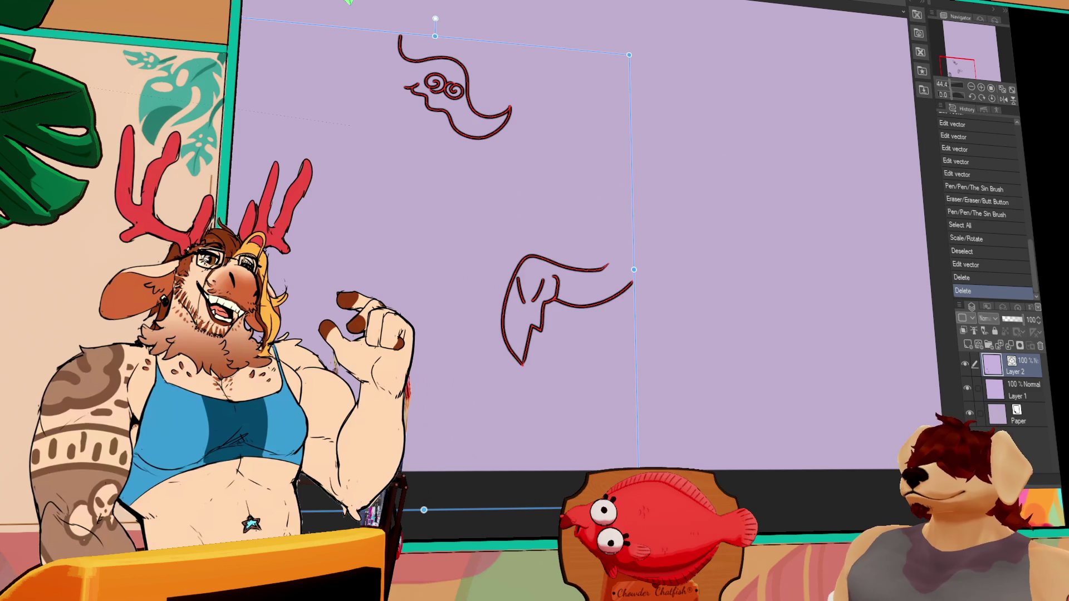
key(bracketright)
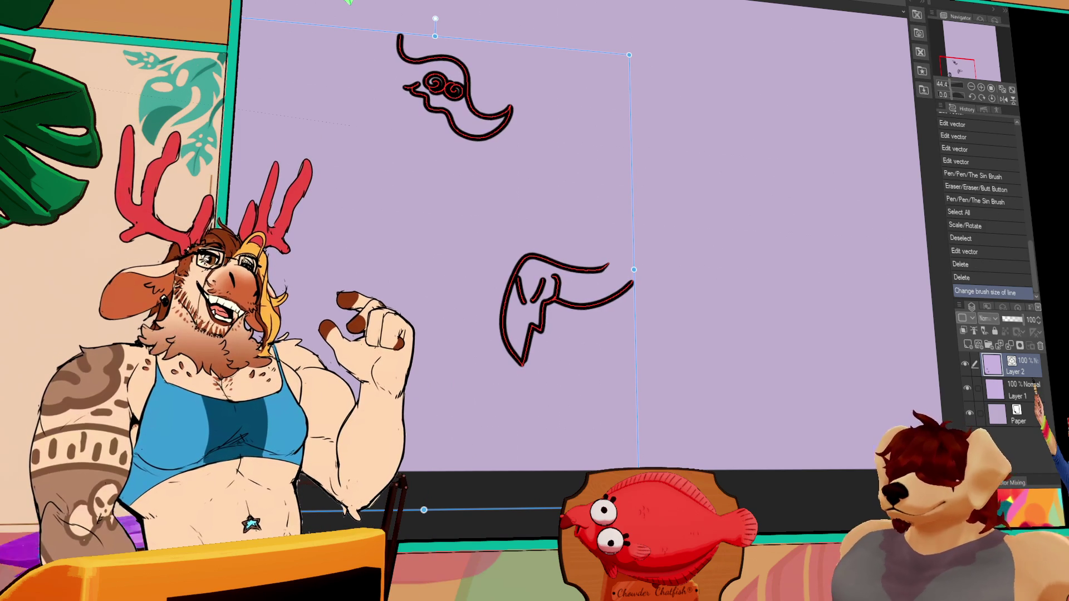
key(ctrl+d)
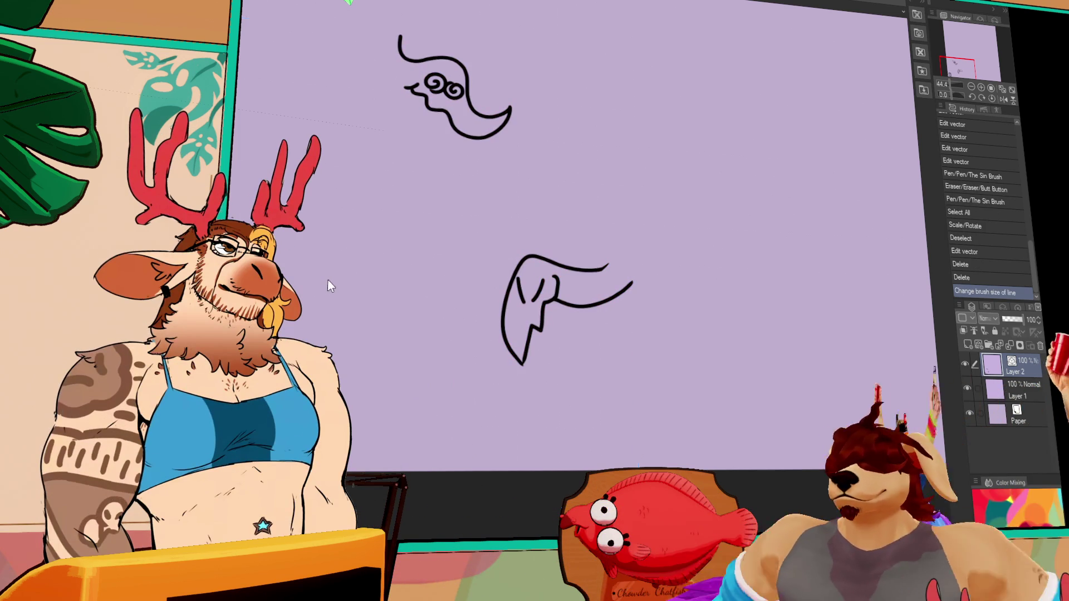
drag(328, 280, 275, 311)
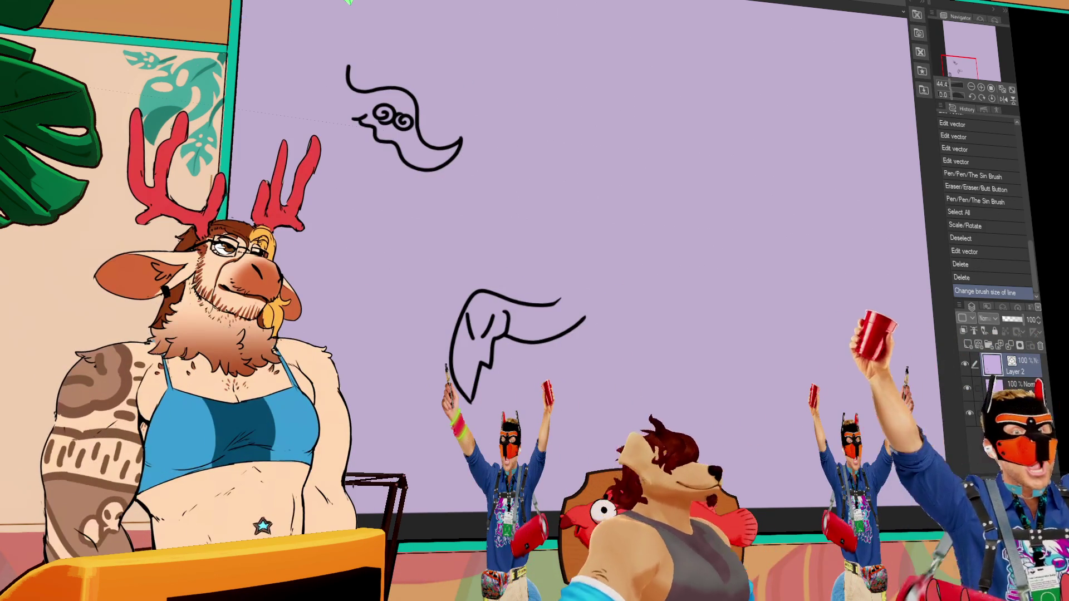
scroll(556, 222, down, 1)
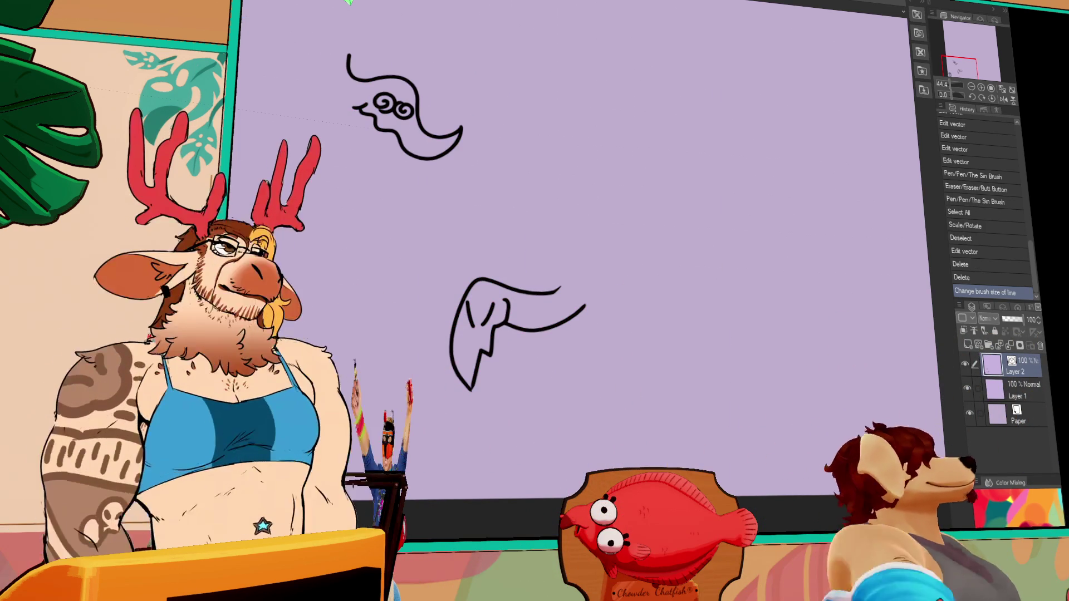
key(ctrl+a)
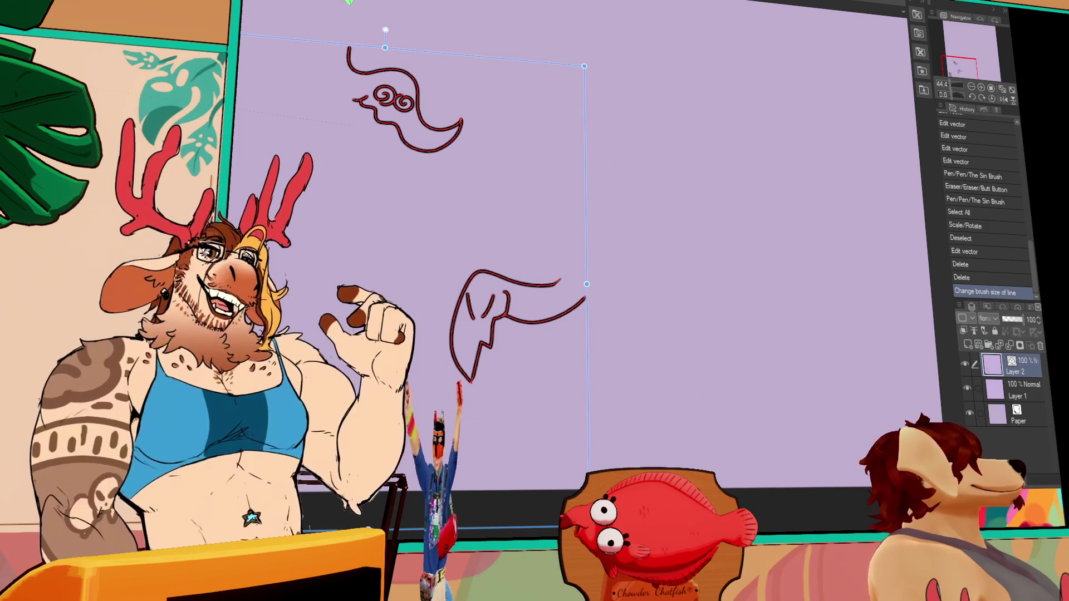
key(ctrl+d)
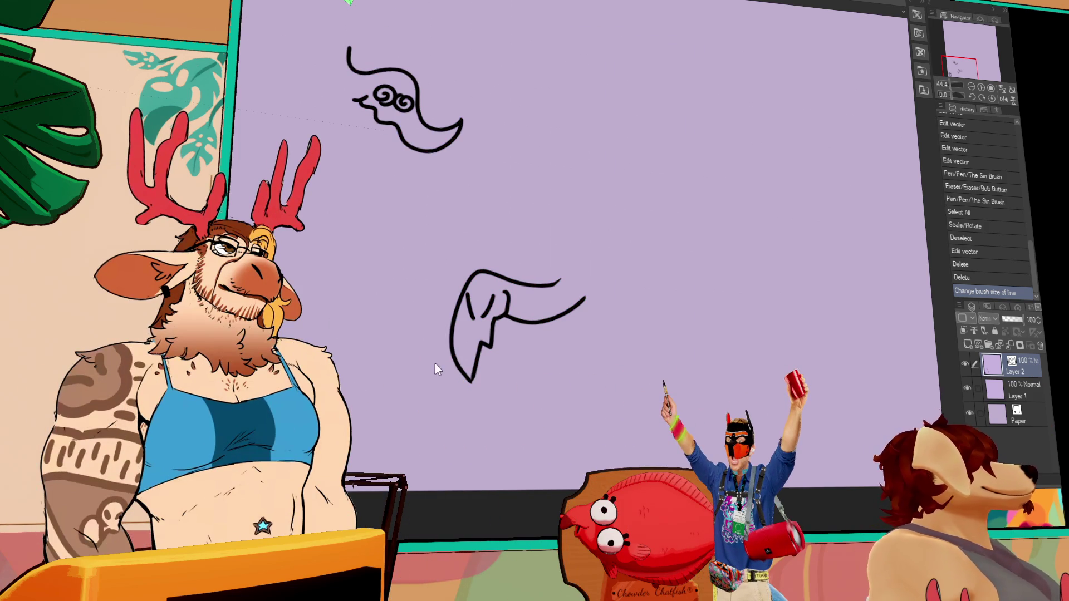
scroll(435, 363, up, 2)
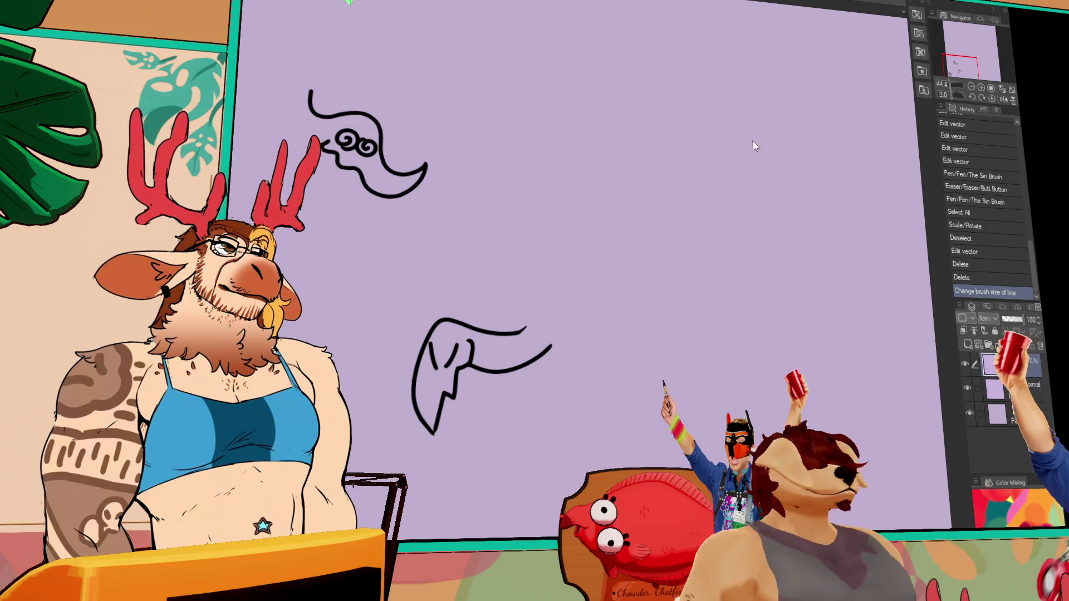
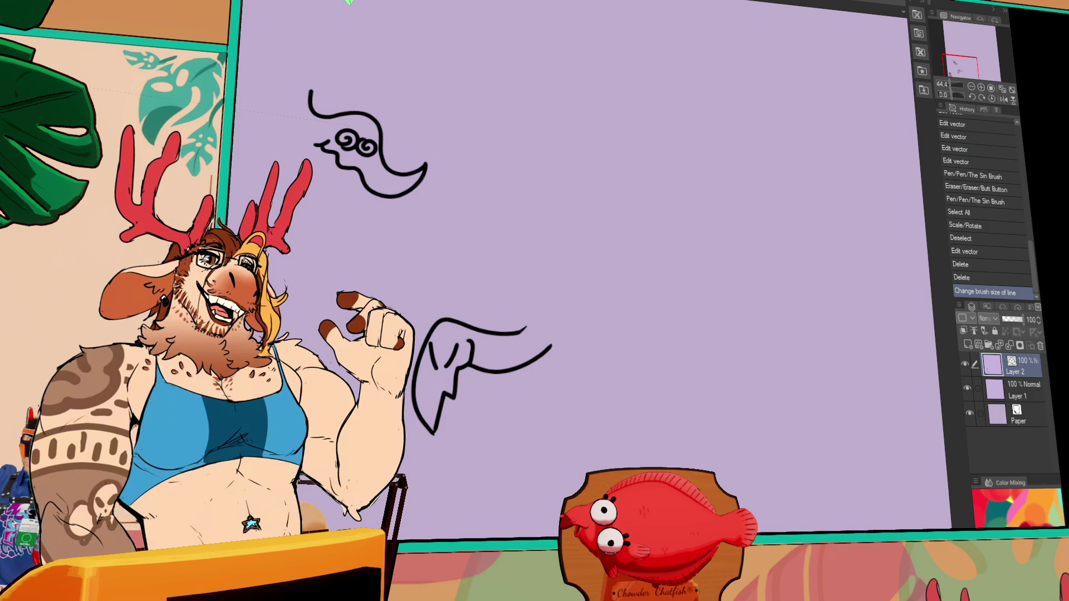
Zoom the canvas to 55 and pan so the ghost and wing sketches sit nearer the centre
scroll(334, 303, up, 2)
mouse_move(335, 303)
mouse_down()
mouse_move(444, 248)
mouse_move(474, 264)
mouse_move(496, 248)
mouse_up()
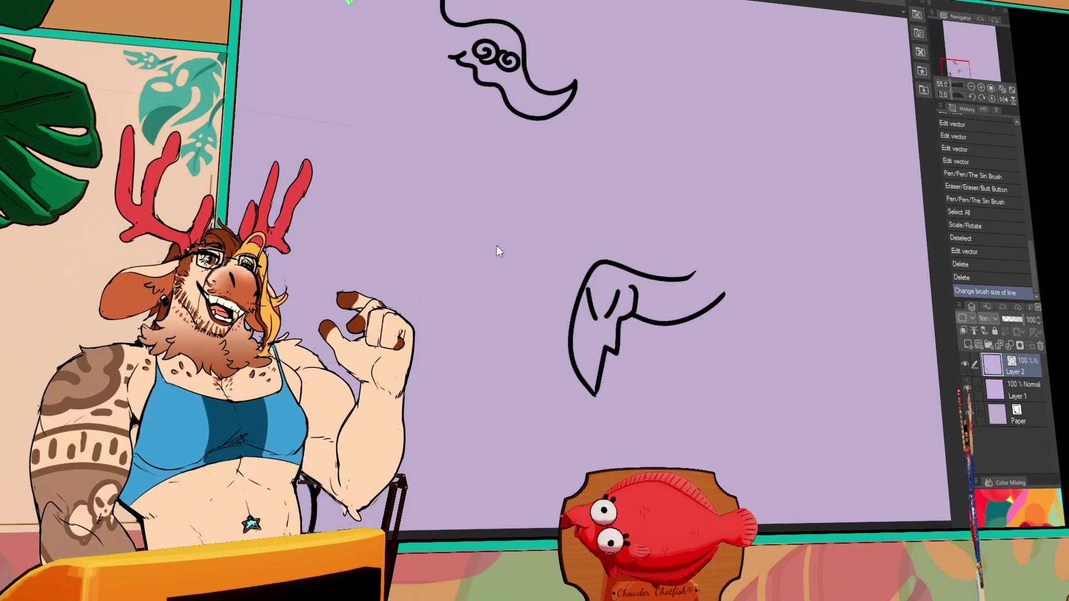